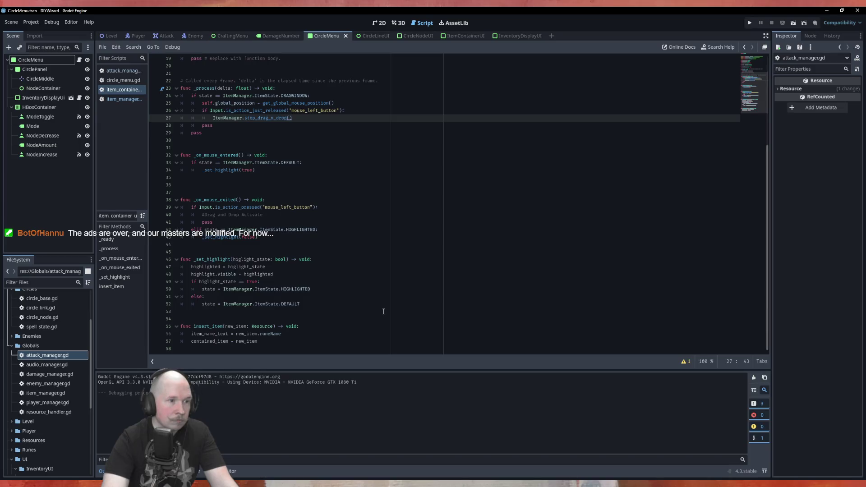
# Step: Run the game to test it, then close the game window
pyautogui.scroll(6, 385, 309)
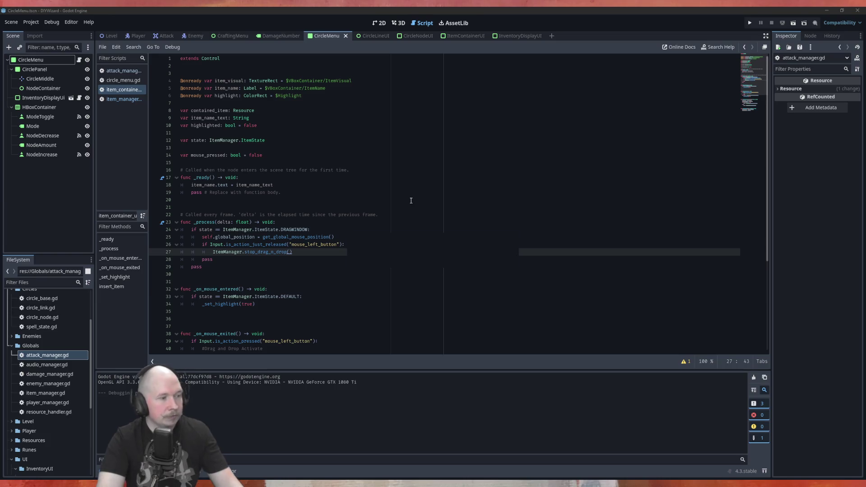
pyautogui.press('F5')
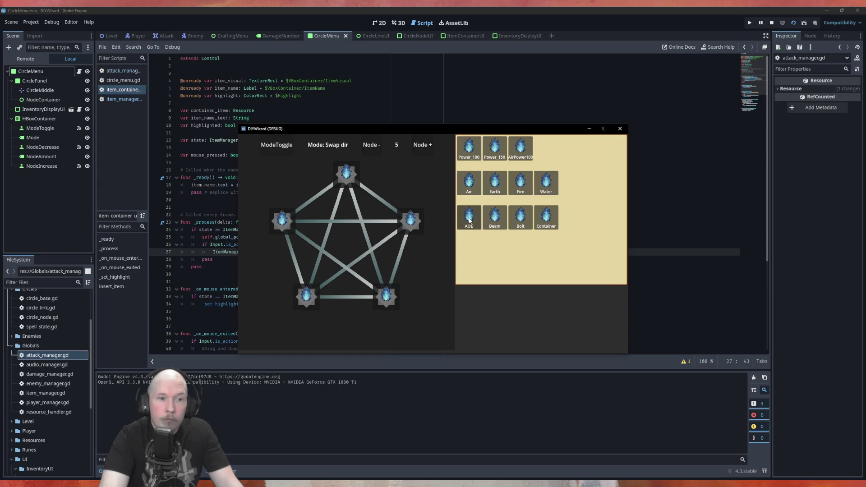
pyautogui.click(620, 128)
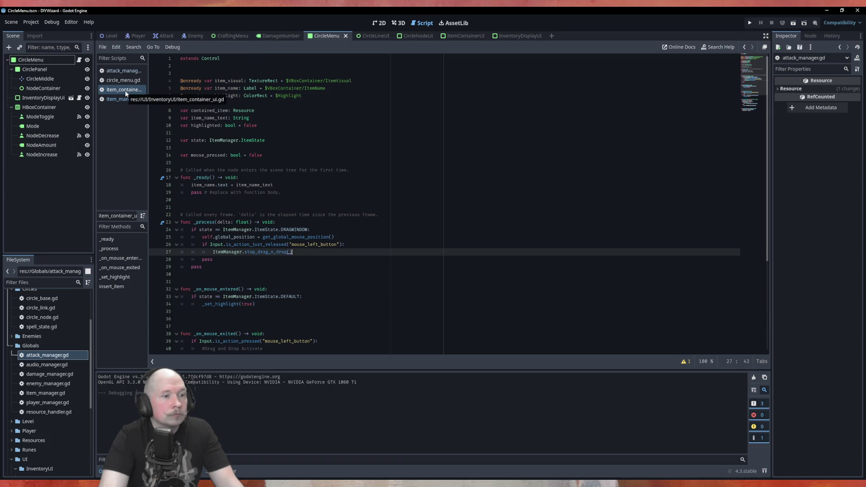
# Step: Replace the '#Drag and Drop Activate' comment in _on_mouse_exited with ItemManager.start_drag_n_drop(self)
pyautogui.scroll(-5, 306, 261)
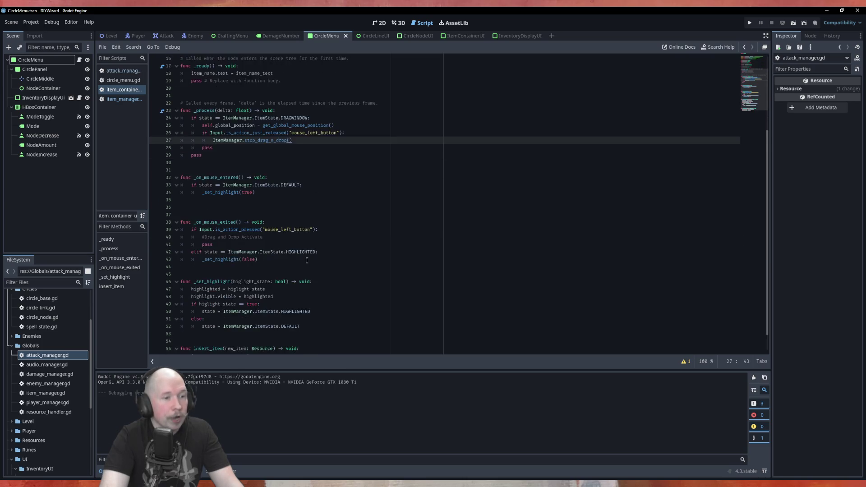
pyautogui.scroll(-1, 307, 260)
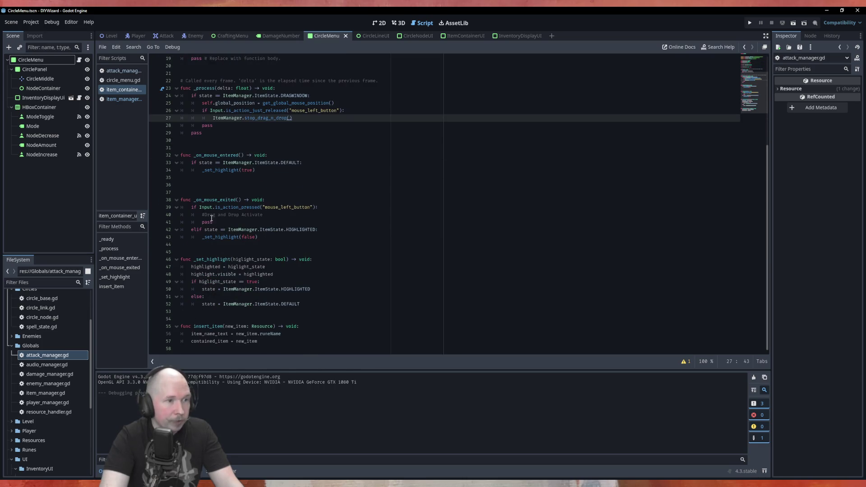
pyautogui.moveTo(202, 214); pyautogui.dragTo(279, 219)
pyautogui.click(274, 216)
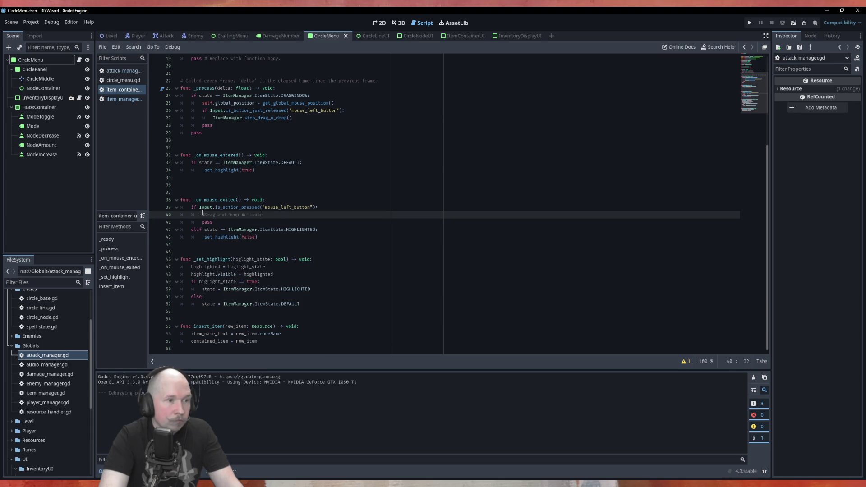
pyautogui.moveTo(202, 215); pyautogui.dragTo(262, 215)
pyautogui.write('Item')
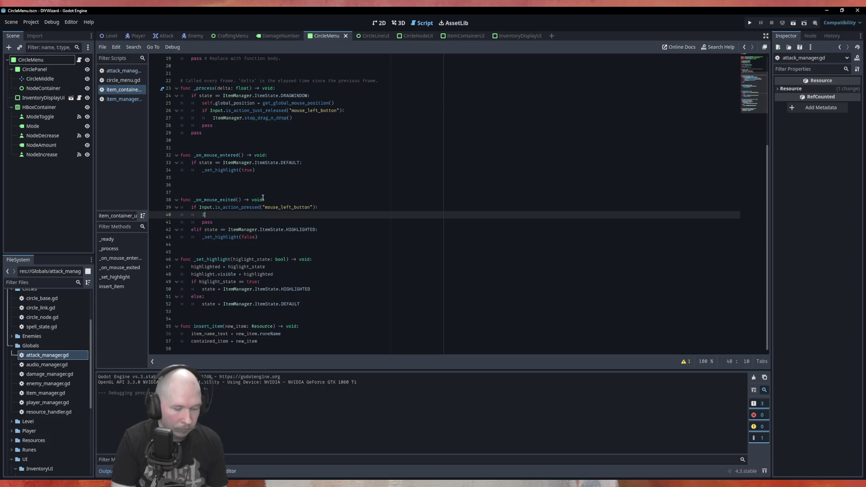
pyautogui.press('Down')
pyautogui.press('Return')
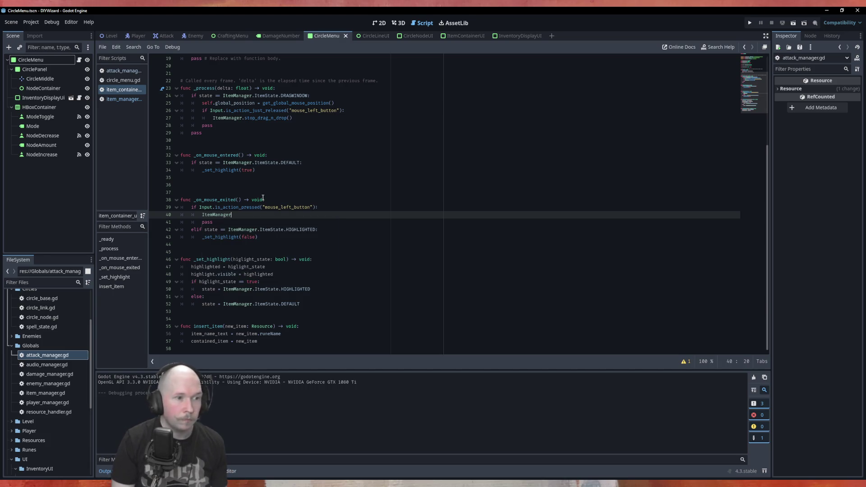
pyautogui.write('.start')
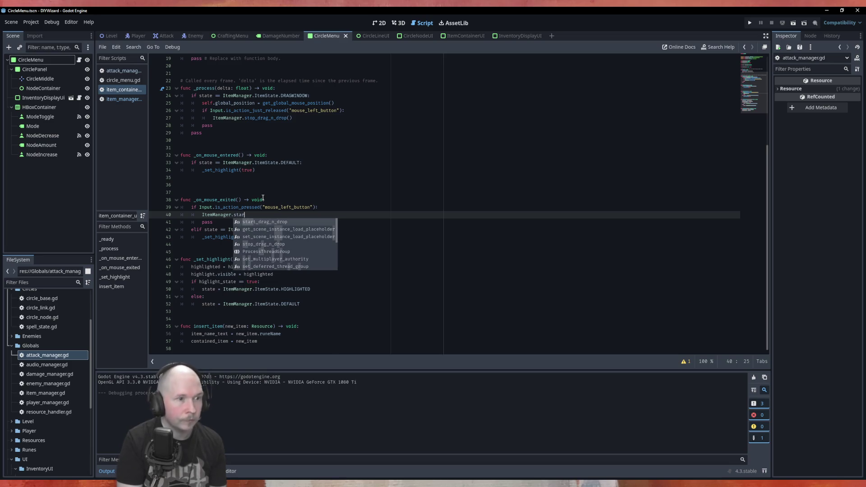
pyautogui.press('Return')
pyautogui.write('self')
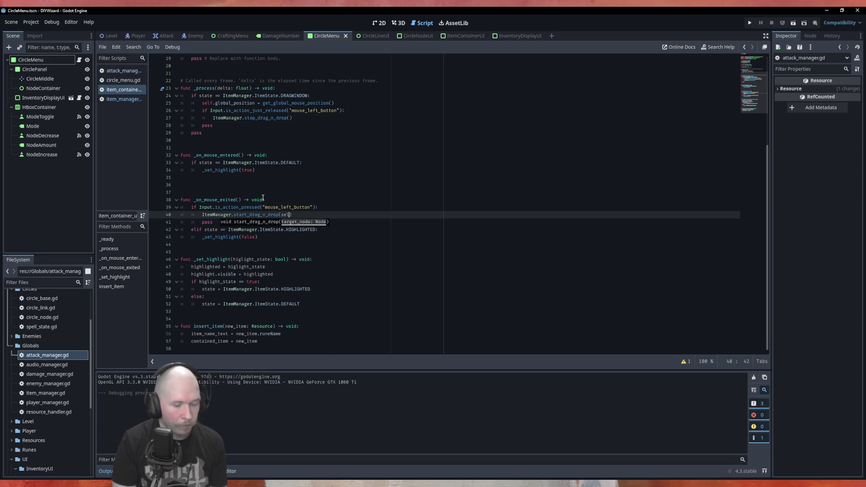
pyautogui.click(304, 178)
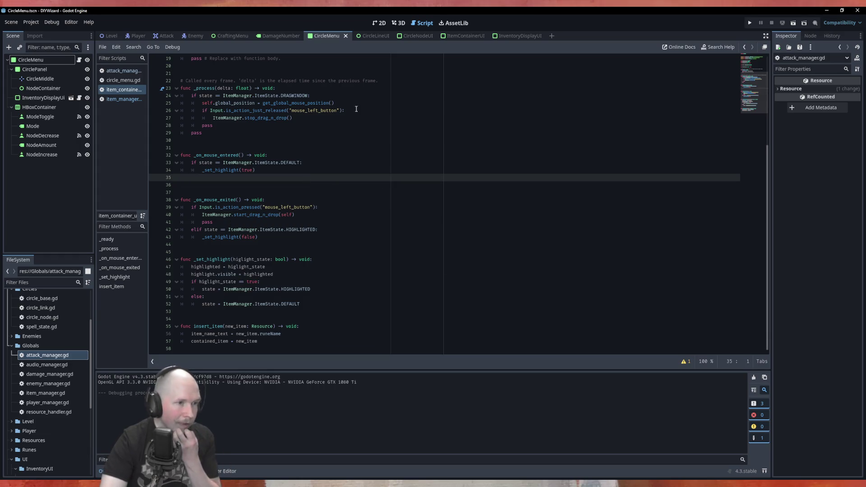
pyautogui.scroll(6, 460, 198)
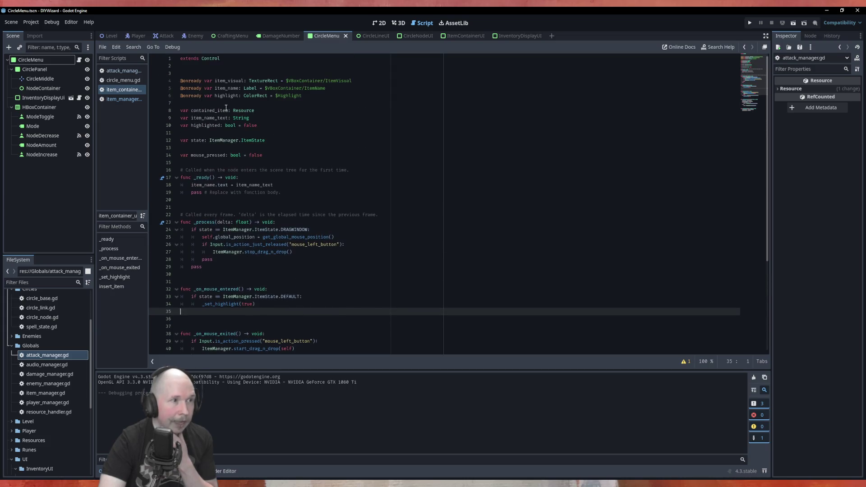
pyautogui.click(123, 80)
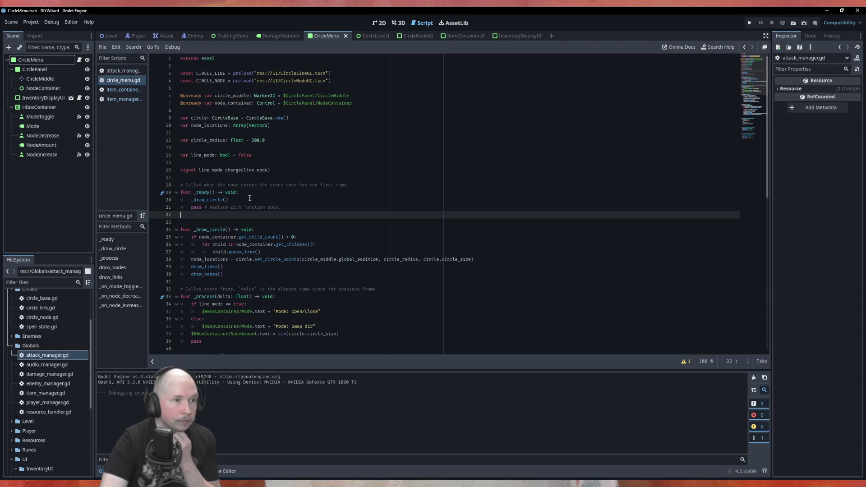
# Step: Insert 'ItemManager.current_scene = self' at the top of circle_menu.gd's _ready(), then launch the game with F5
pyautogui.click(250, 199)
pyautogui.click(257, 192)
pyautogui.press('Return')
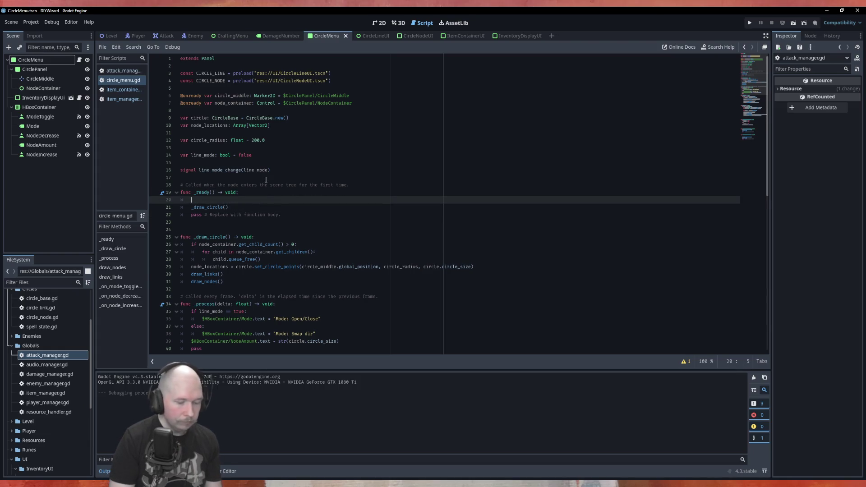
pyautogui.write('ifem')
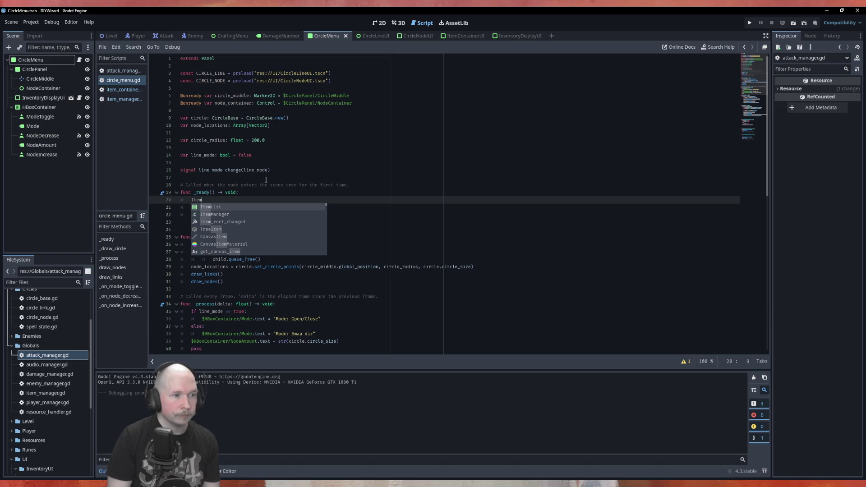
pyautogui.press('Down')
pyautogui.press('Return')
pyautogui.write('v')
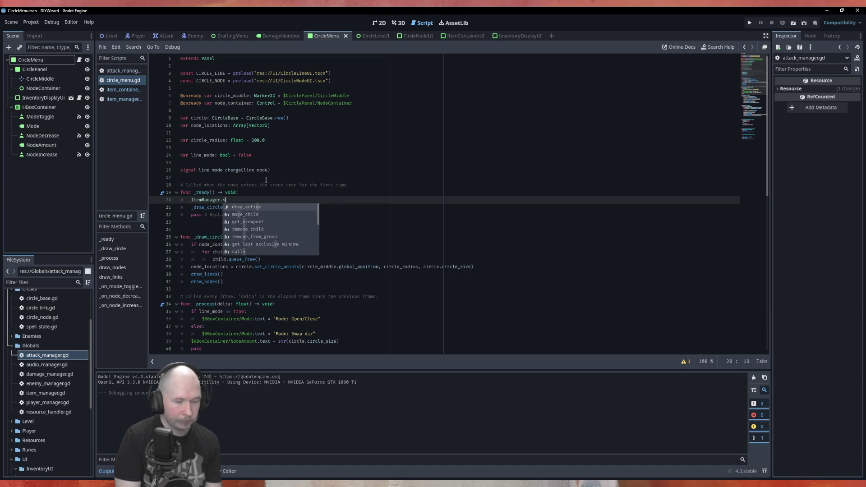
pyautogui.write('urr')
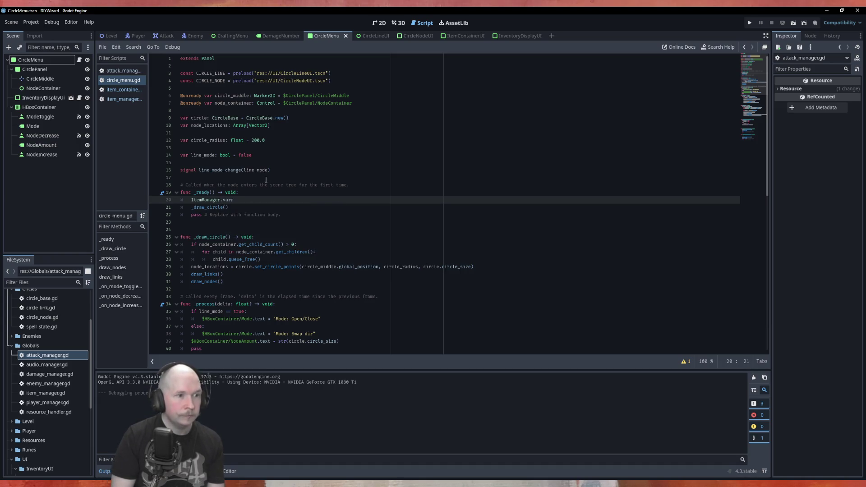
pyautogui.press('BackSpace')
pyautogui.press('BackSpace')
pyautogui.press('BackSpace')
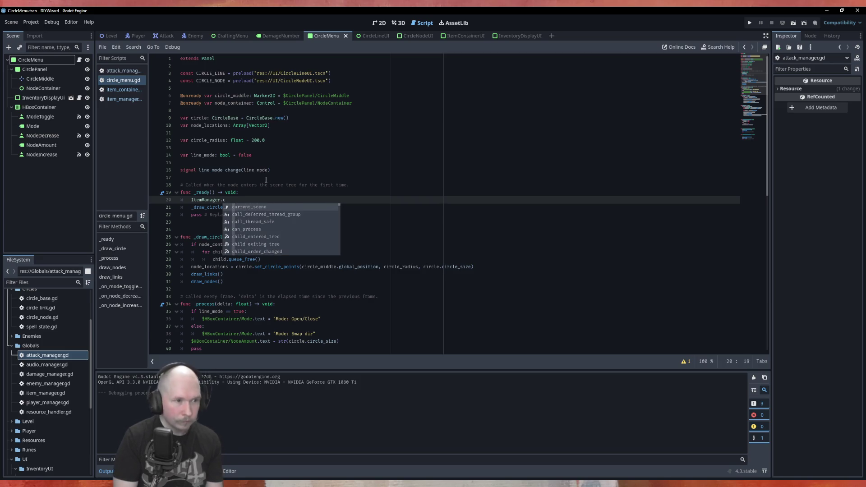
pyautogui.press('Return')
pyautogui.write('elf')
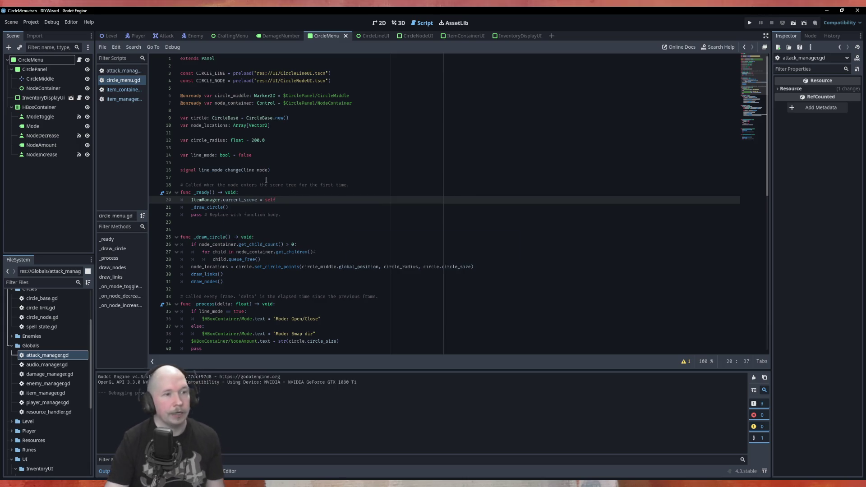
pyautogui.press('F5')
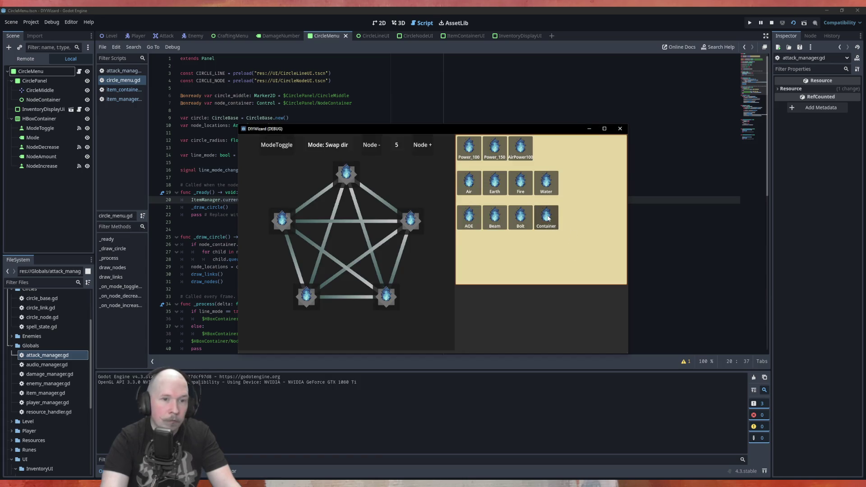
# Step: Drag the Container item in the running game, hit the insert_item Nil-access error, and stop debugging
pyautogui.click(548, 223)
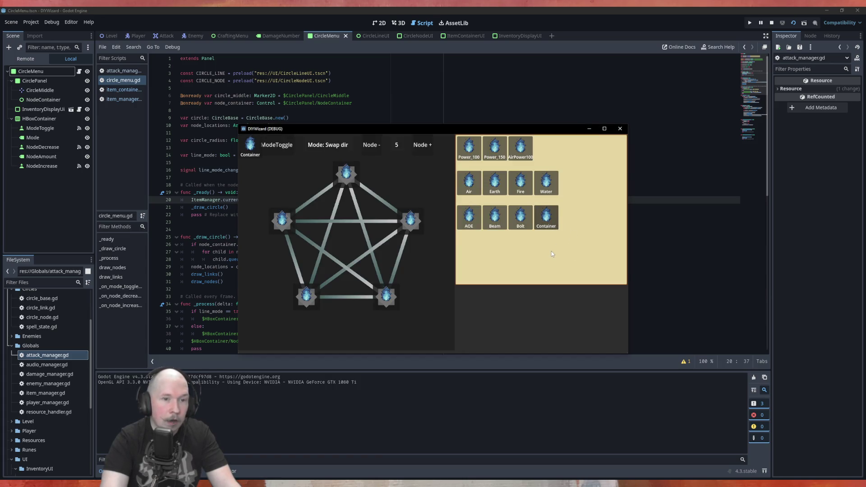
pyautogui.click(401, 231)
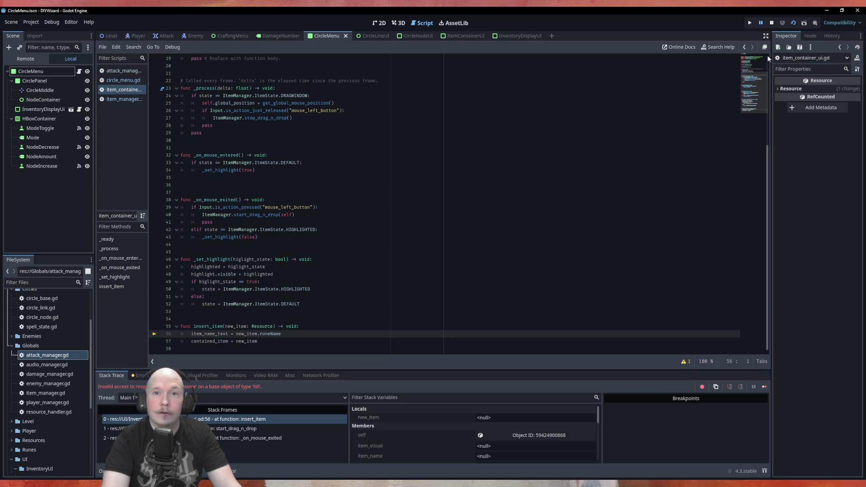
pyautogui.click(773, 22)
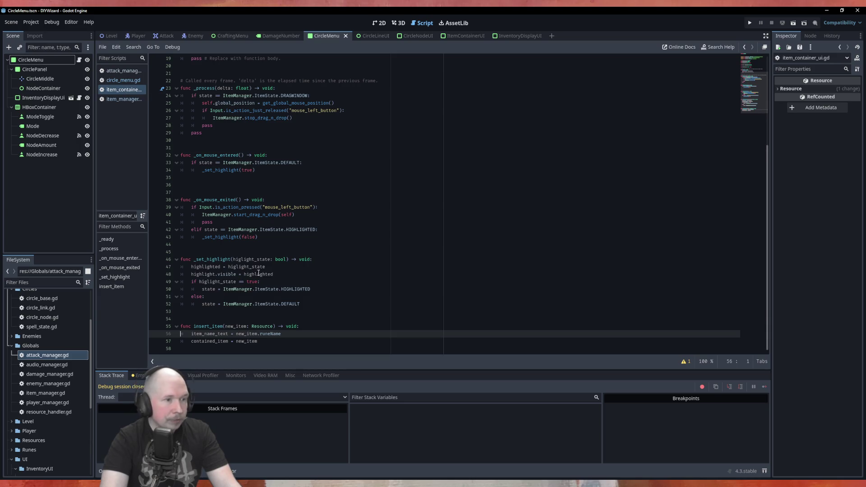
pyautogui.click(344, 207)
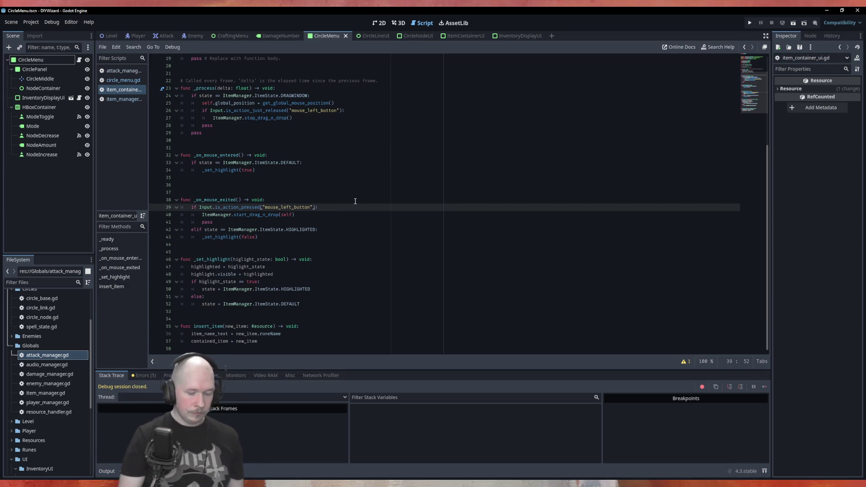
# Step: Add 'and ItemManager.drag_active == false' to the line-39 mouse-exit condition and save the script
pyautogui.write('and ')
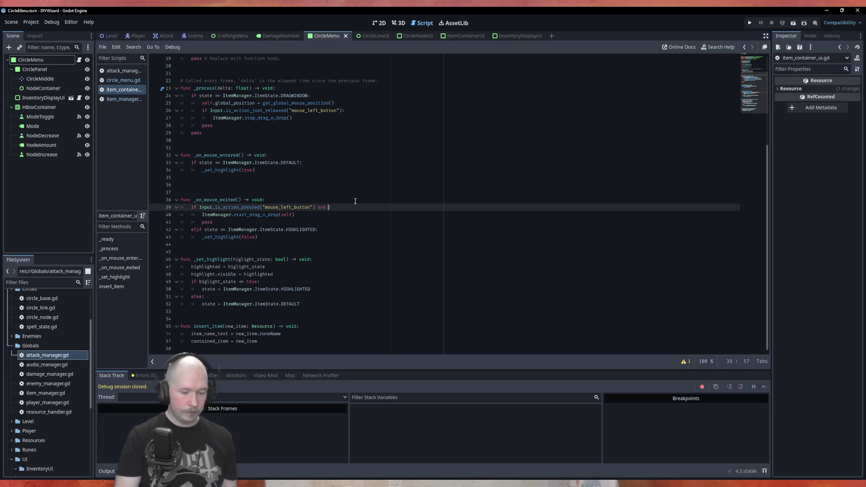
pyautogui.write('It')
pyautogui.press('Down')
pyautogui.press('Return')
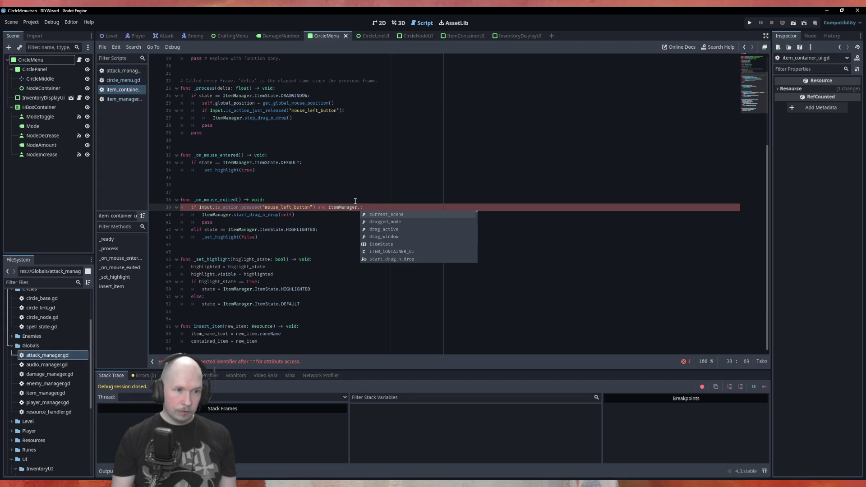
pyautogui.press('Down')
pyautogui.press('Down')
pyautogui.press('Return')
pyautogui.write('=')
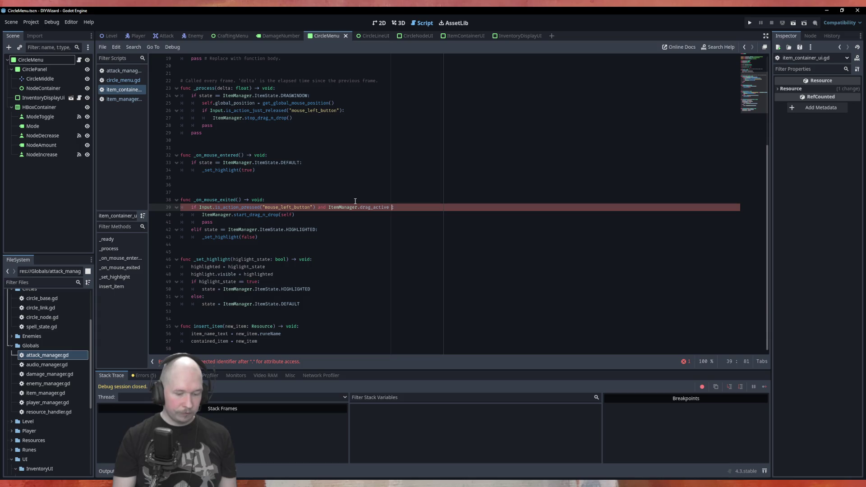
pyautogui.write('= false')
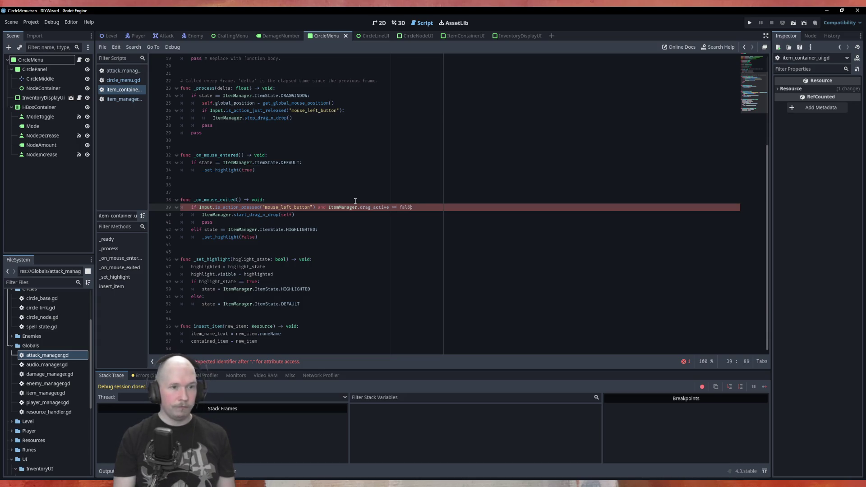
pyautogui.write(':')
pyautogui.click(358, 193)
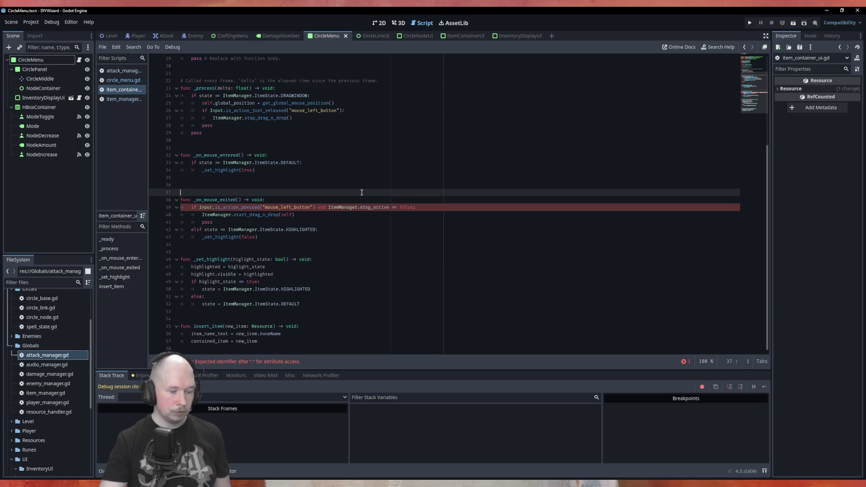
pyautogui.hotkey('ctrl', 's')
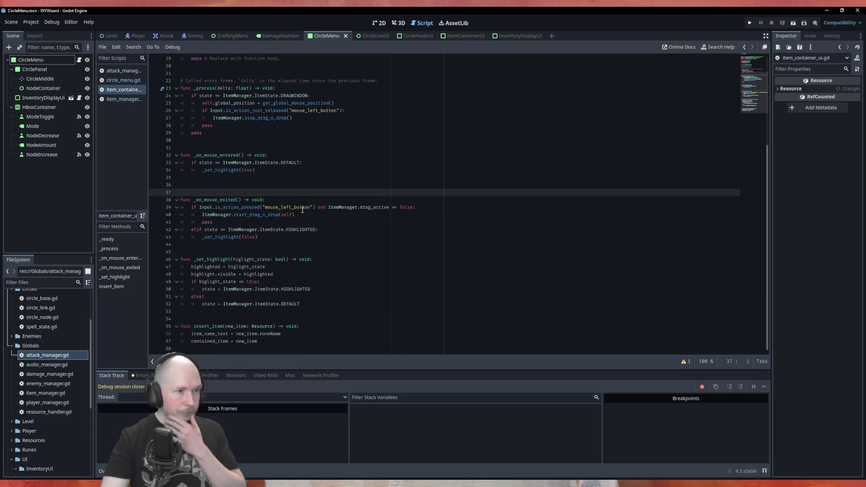
pyautogui.click(121, 81)
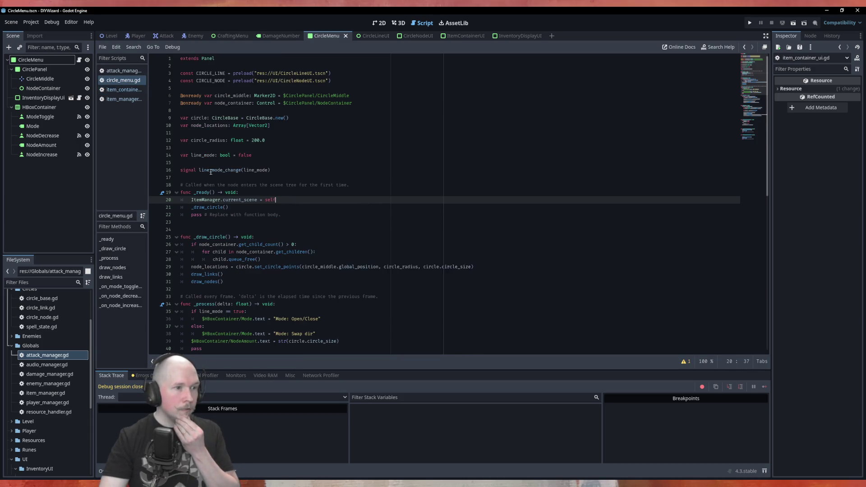
pyautogui.click(122, 98)
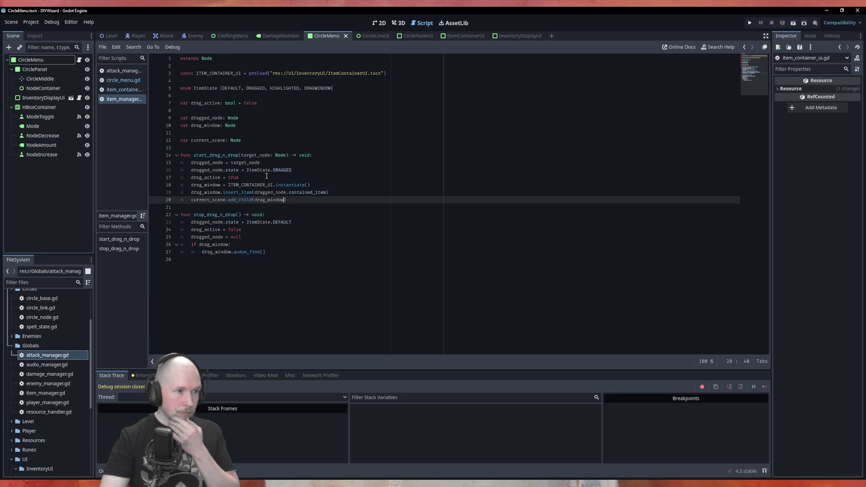
# Step: Test-run the game from item_manager.gd and close the game window again
pyautogui.press('F5')
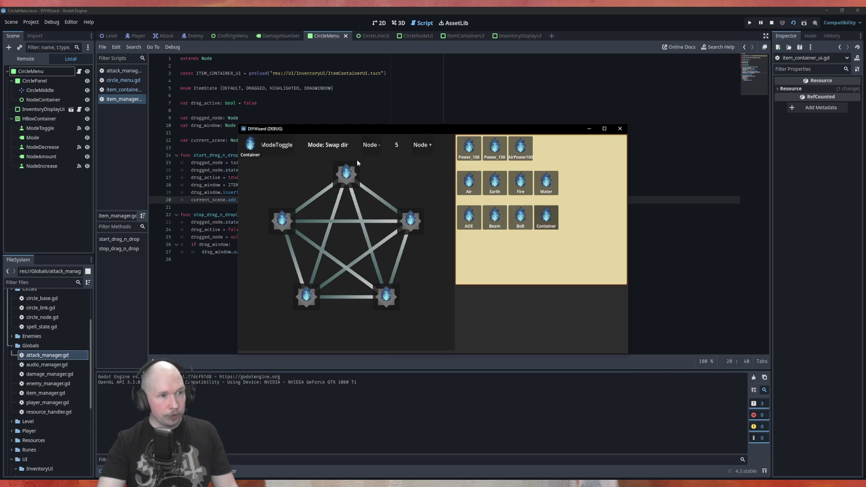
pyautogui.click(620, 128)
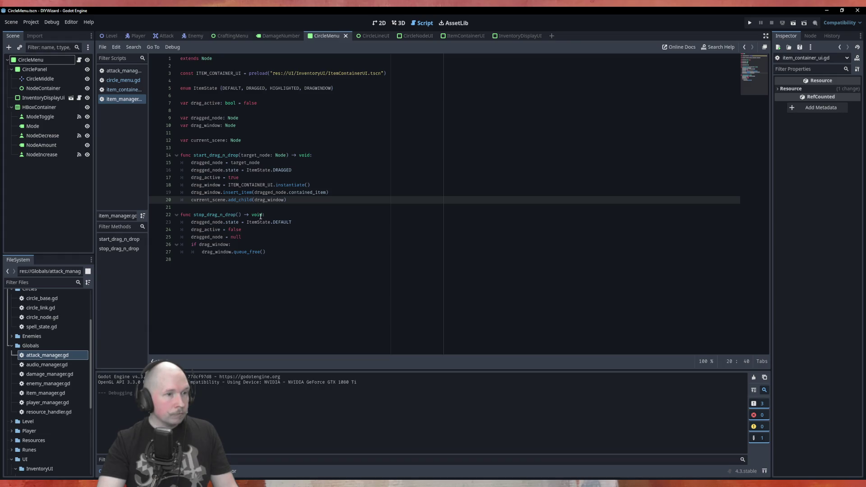
pyautogui.click(344, 193)
# Step: Add 'drag_window.state = ItemState.DRAGWINDOW' in start_drag_n_drop and save
pyautogui.press('Return')
pyautogui.write('dra')
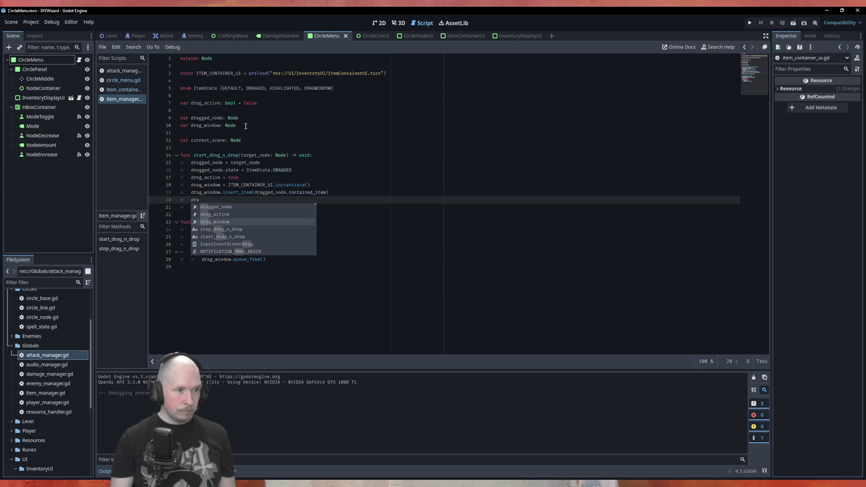
pyautogui.press('Return')
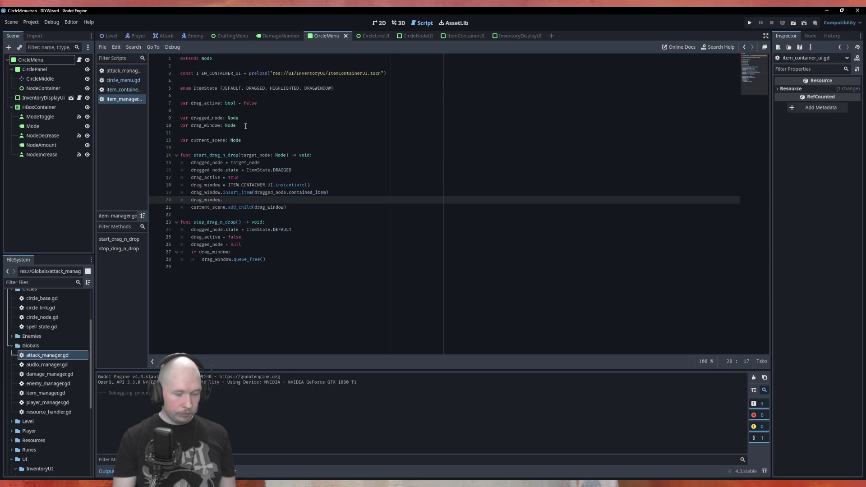
pyautogui.write('state = ')
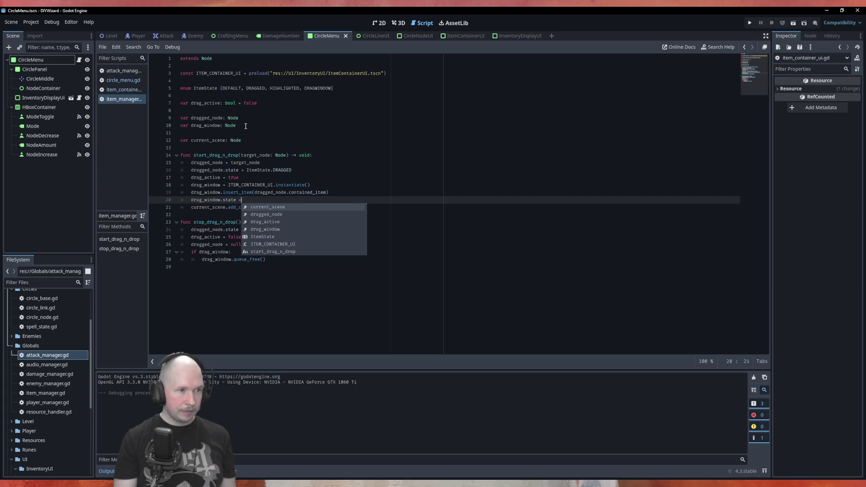
pyautogui.write(' Item')
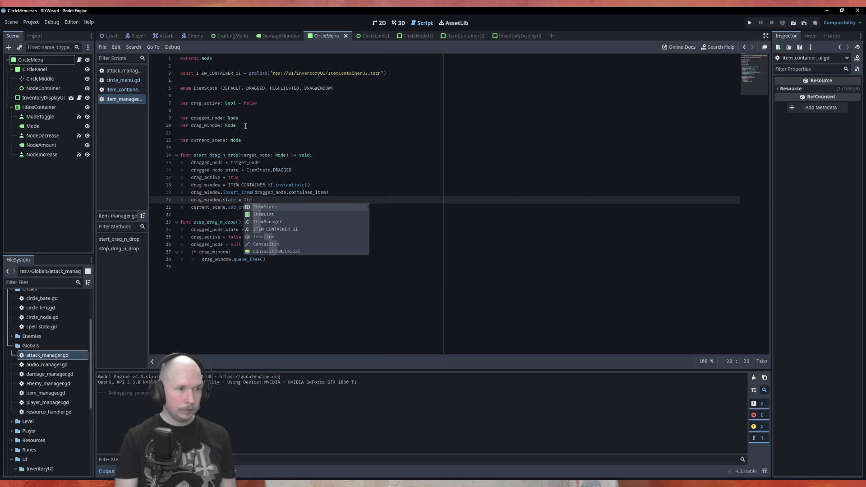
pyautogui.press('Return')
pyautogui.press('Escape')
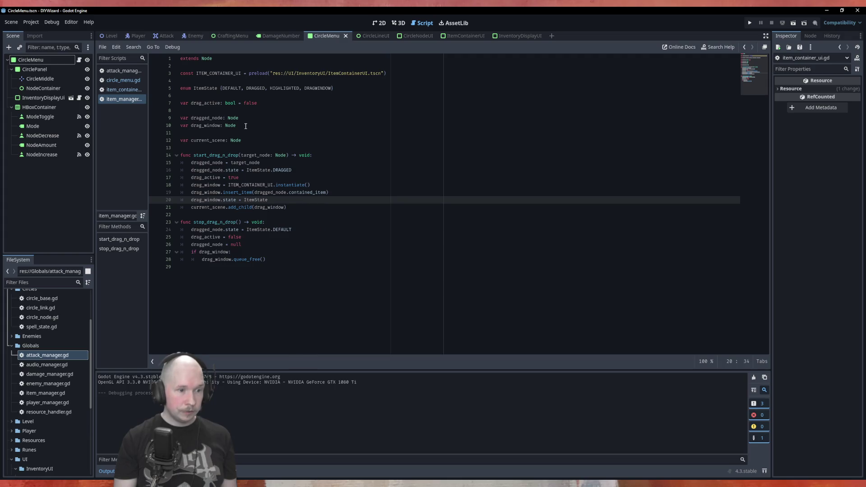
pyautogui.write('.')
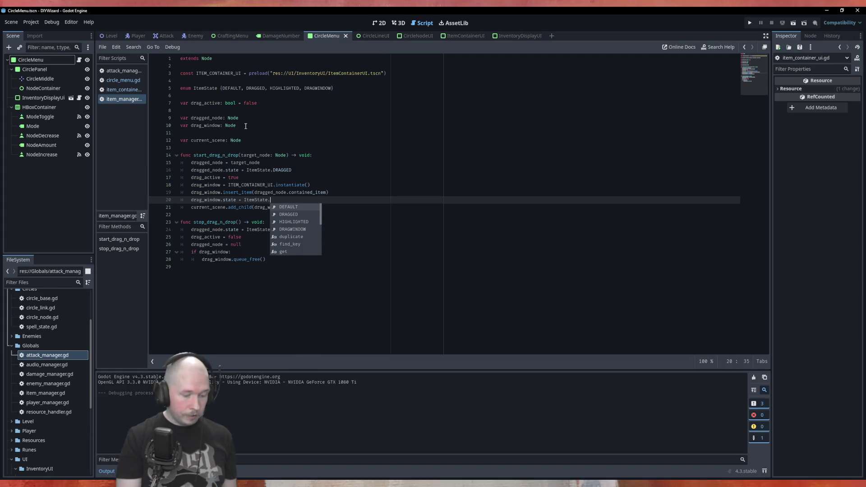
pyautogui.write('DRA')
pyautogui.press('Down')
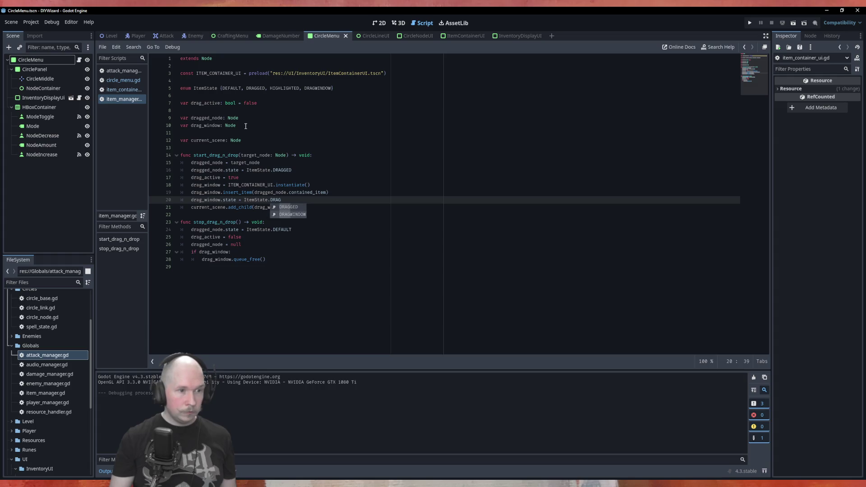
pyautogui.press('Return')
pyautogui.hotkey('ctrl', 's')
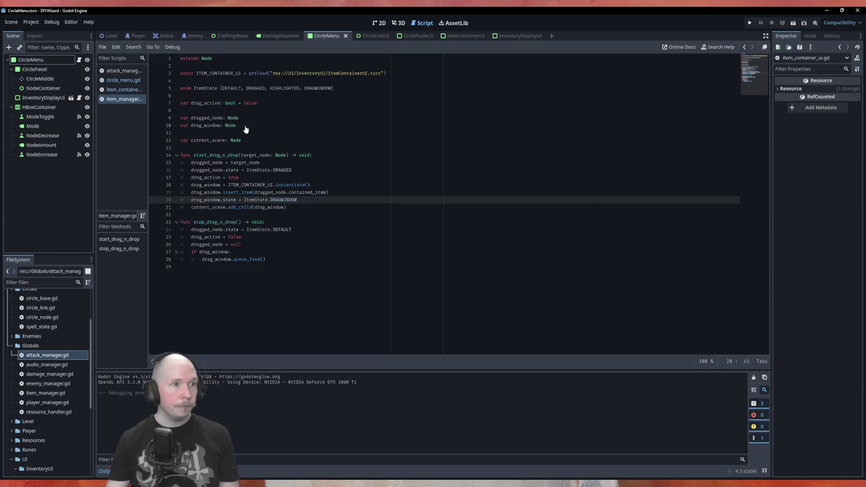
# Step: Run the scene, test dragging the Container and Earth items, then close the game
pyautogui.press('F6')
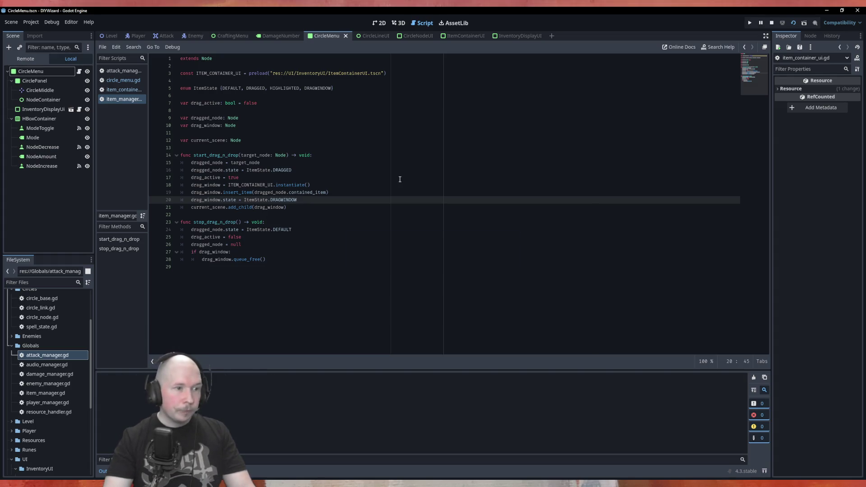
pyautogui.moveTo(544, 213)
pyautogui.mouseDown()
pyautogui.moveTo(537, 206)
pyautogui.moveTo(572, 272)
pyautogui.moveTo(515, 260)
pyautogui.moveTo(431, 167)
pyautogui.moveTo(456, 198)
pyautogui.moveTo(518, 217)
pyautogui.moveTo(477, 261)
pyautogui.moveTo(474, 238)
pyautogui.moveTo(501, 257)
pyautogui.mouseUp()
pyautogui.moveTo(495, 182)
pyautogui.mouseDown()
pyautogui.moveTo(535, 180)
pyautogui.moveTo(504, 221)
pyautogui.moveTo(530, 197)
pyautogui.moveTo(540, 226)
pyautogui.moveTo(484, 143)
pyautogui.moveTo(554, 192)
pyautogui.moveTo(466, 238)
pyautogui.moveTo(545, 205)
pyautogui.moveTo(465, 176)
pyautogui.moveTo(544, 175)
pyautogui.moveTo(412, 183)
pyautogui.moveTo(515, 212)
pyautogui.moveTo(554, 188)
pyautogui.moveTo(589, 285)
pyautogui.moveTo(589, 212)
pyautogui.mouseUp()
pyautogui.click(620, 129)
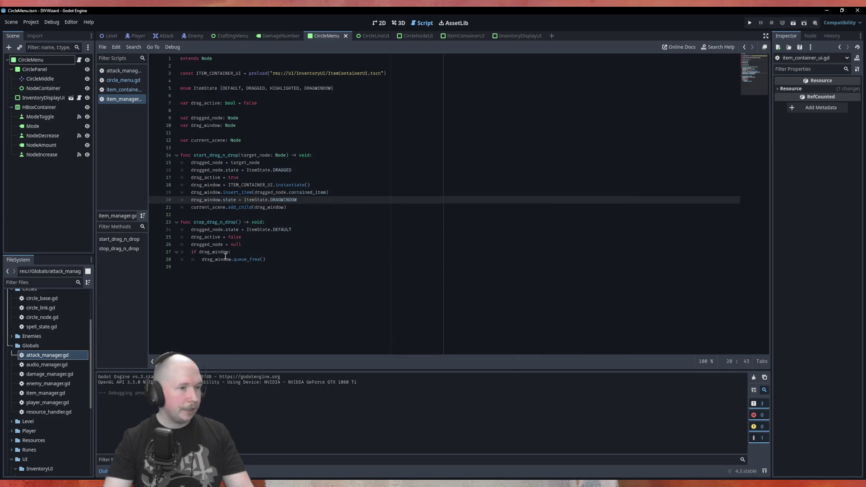
pyautogui.click(124, 89)
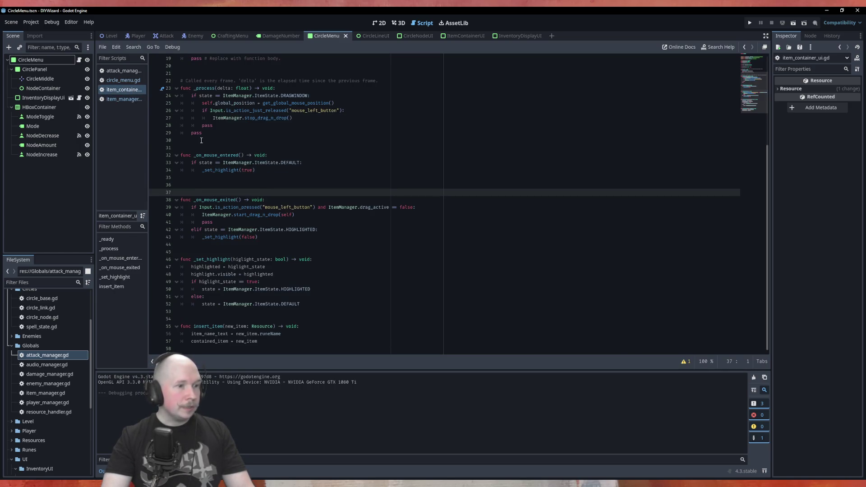
# Step: Declare a new function highlight_on() returning void below _on_mouse_exited
pyautogui.click(255, 245)
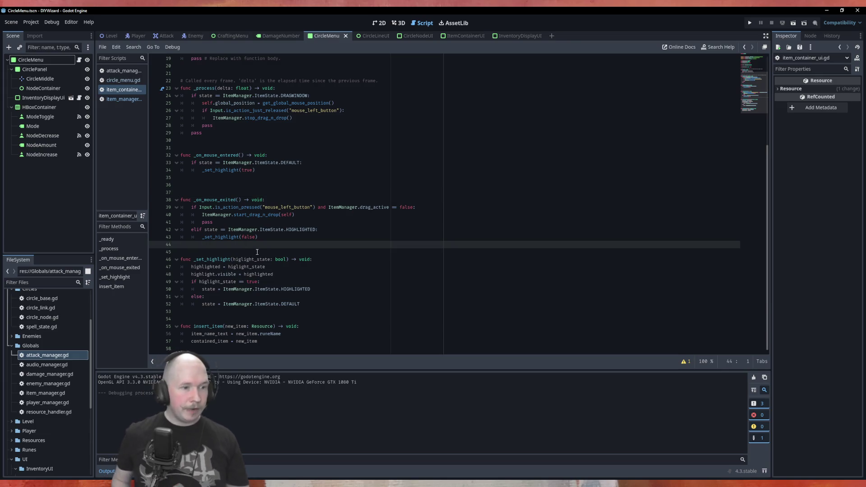
pyautogui.press('Return')
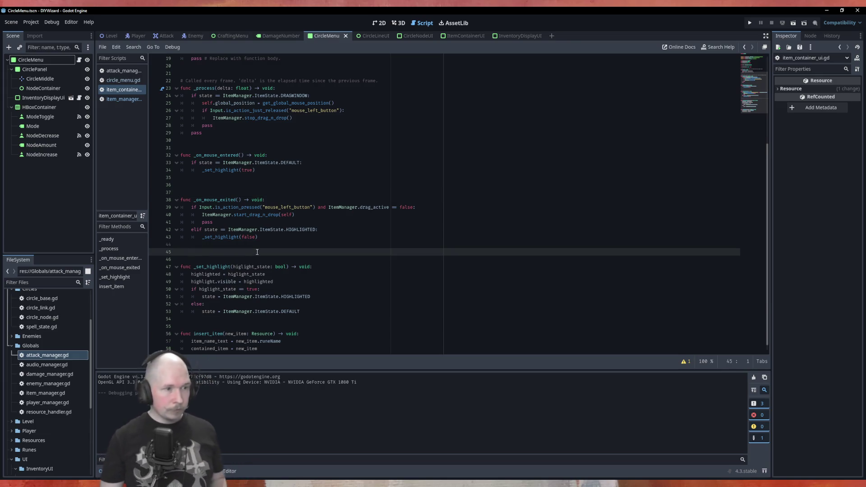
pyautogui.write('func')
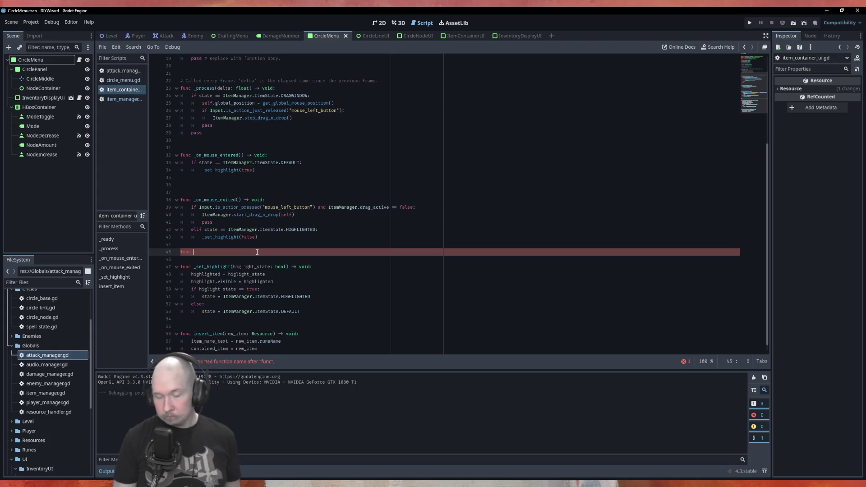
pyautogui.write('u')
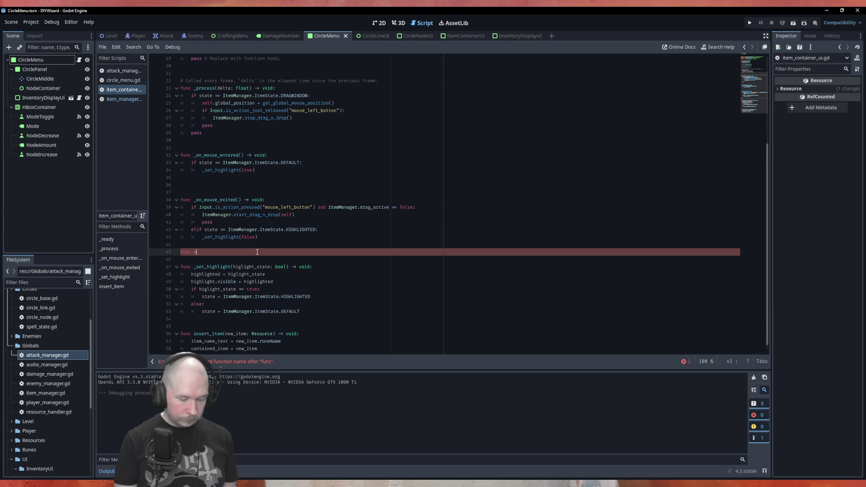
pyautogui.write('nhighligh')
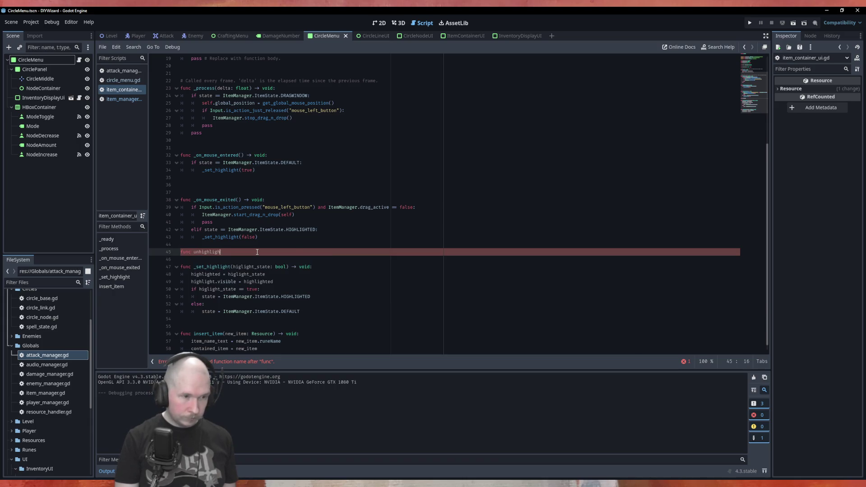
pyautogui.write('t(')
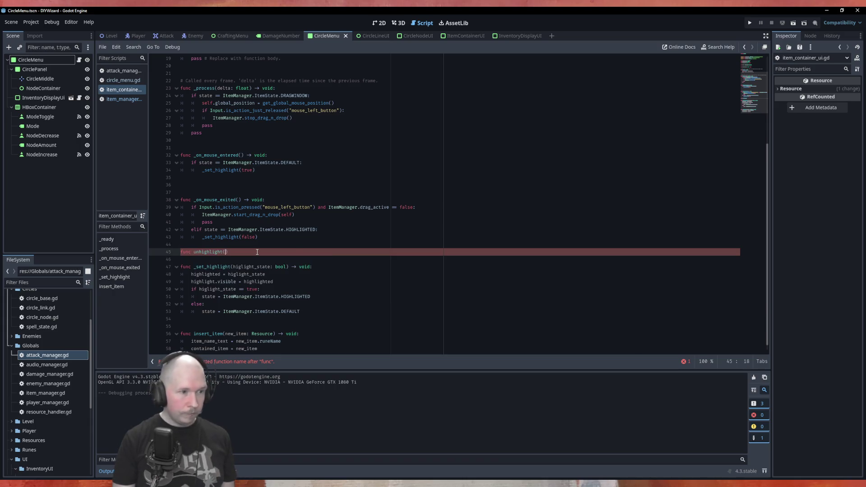
pyautogui.press('Right')
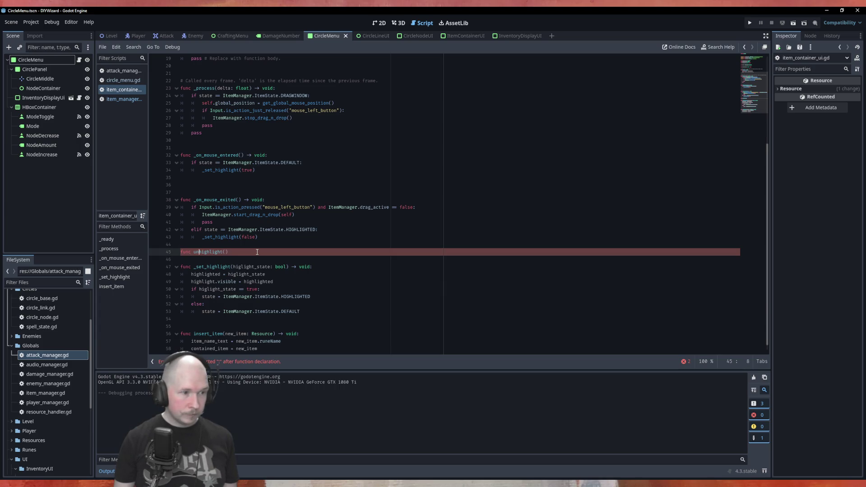
pyautogui.press('BackSpace')
pyautogui.press('BackSpace')
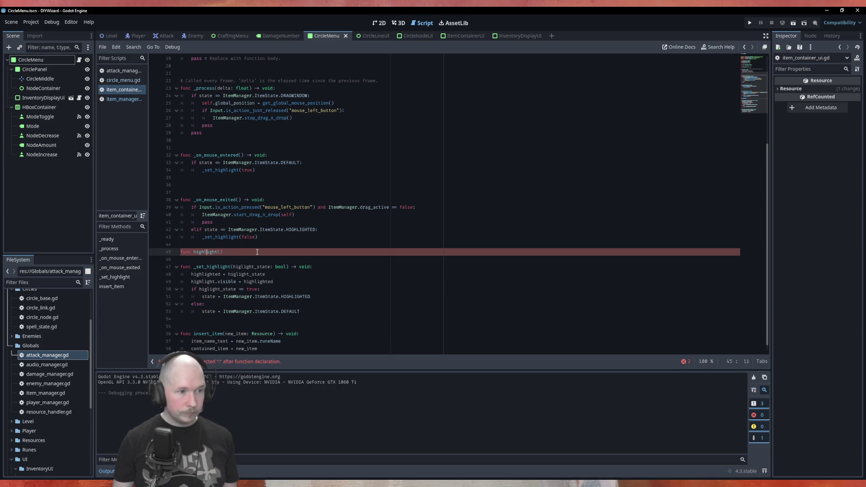
pyautogui.write('_on')
pyautogui.press('End')
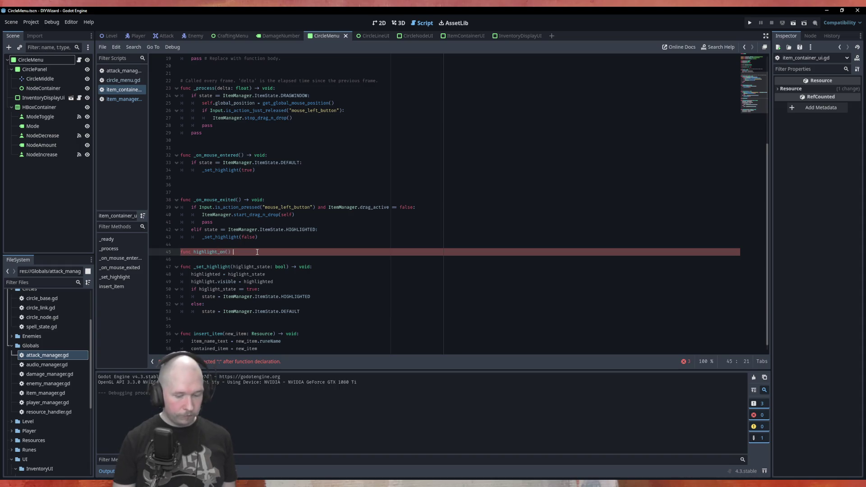
pyautogui.write('void:')
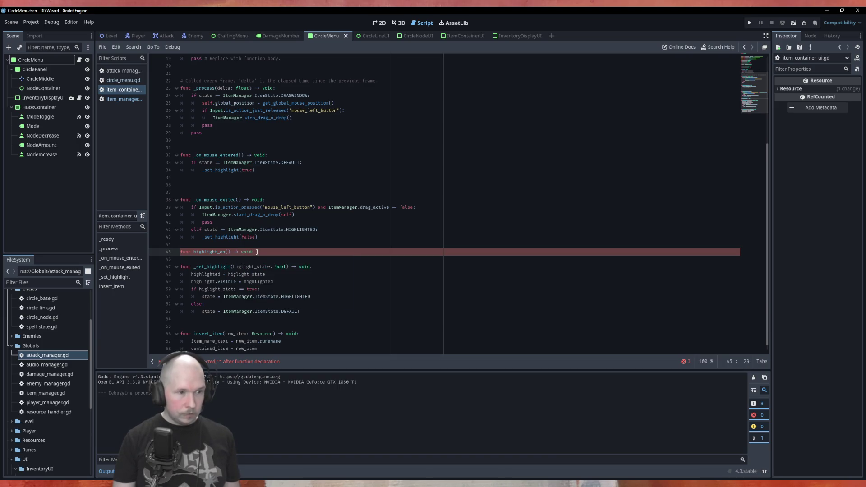
# Step: Duplicate the declaration as highlight_off() and move the highlight.visible line into highlight_on
pyautogui.hotkey('ctrl', 'shift', 'd')
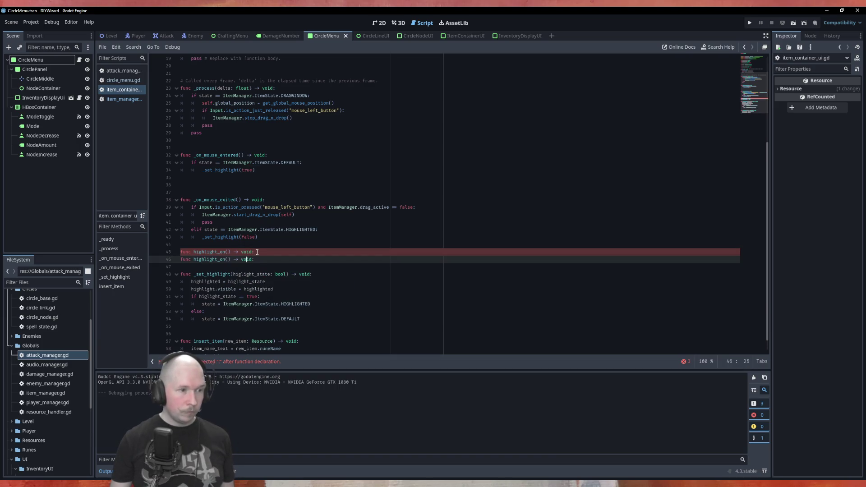
pyautogui.press('BackSpace')
pyautogui.press('BackSpace')
pyautogui.write('off')
pyautogui.press('Down')
pyautogui.press('Down')
pyautogui.press('Down')
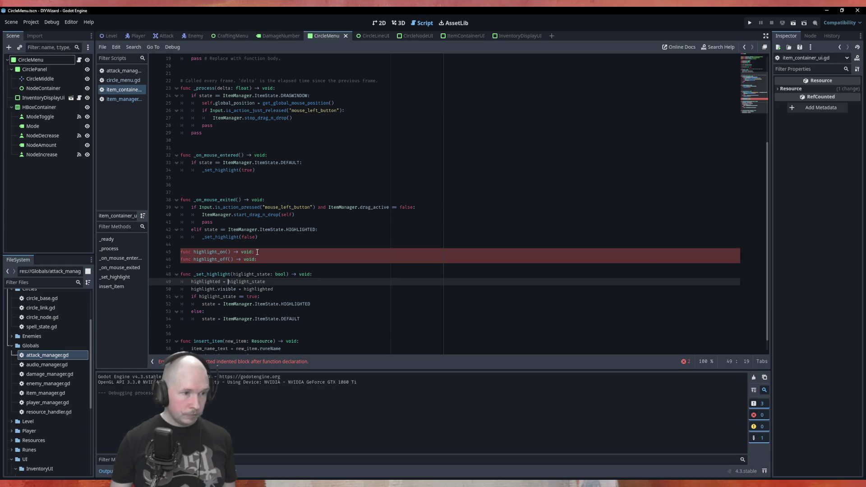
pyautogui.press('Up')
pyautogui.press('Down')
pyautogui.press('Down')
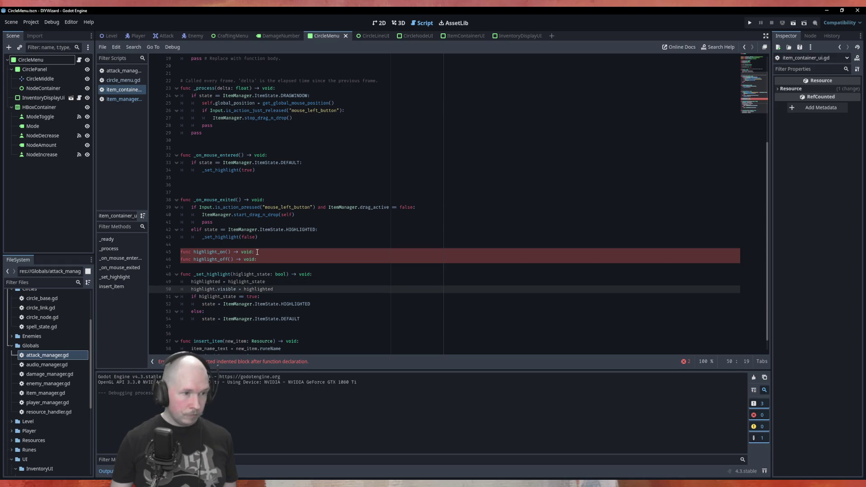
pyautogui.hotkey('alt', 'Up')
pyautogui.hotkey('alt', 'Up')
pyautogui.hotkey('alt', 'Up')
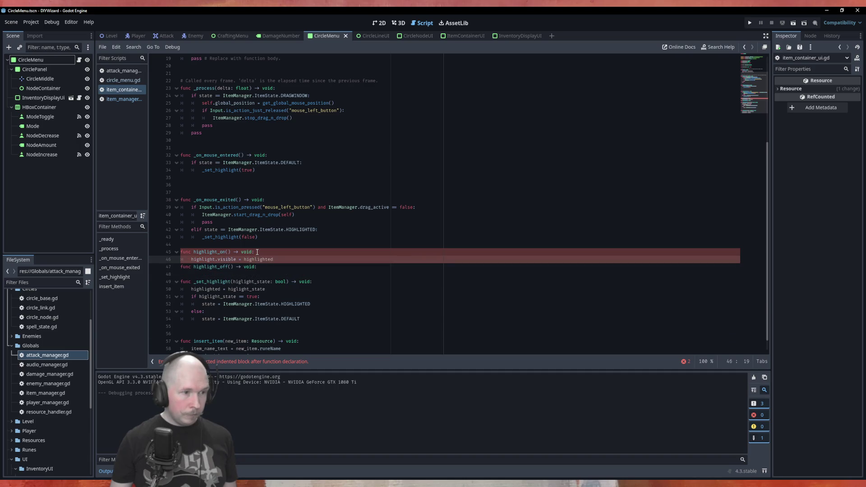
# Step: Make highlight_on set highlight.visible = true and highlight_off set it to false
pyautogui.press('BackSpace')
pyautogui.press('BackSpace')
pyautogui.press('BackSpace')
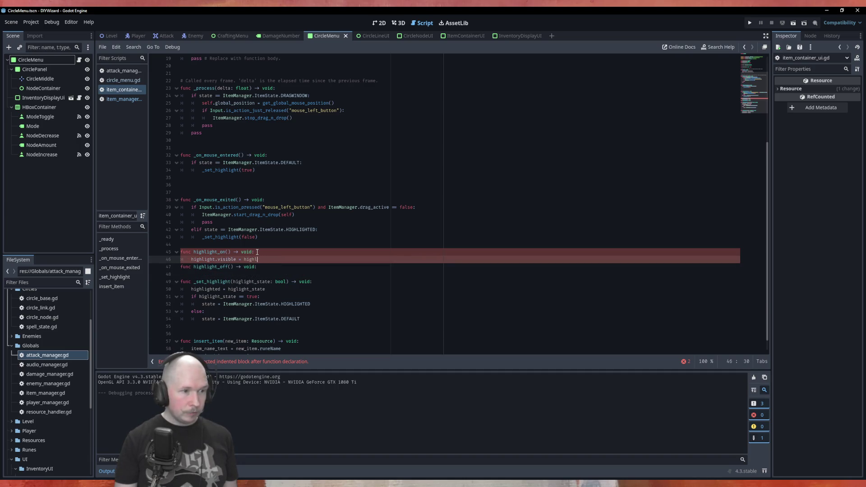
pyautogui.press('BackSpace')
pyautogui.press('BackSpace')
pyautogui.press('BackSpace')
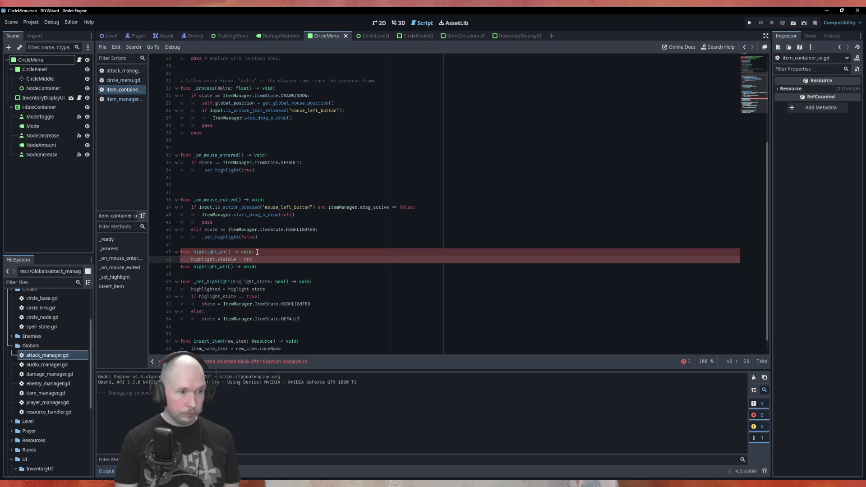
pyautogui.write('e')
pyautogui.hotkey('ctrl', 'shift', 'd')
pyautogui.hotkey('alt', 'Down')
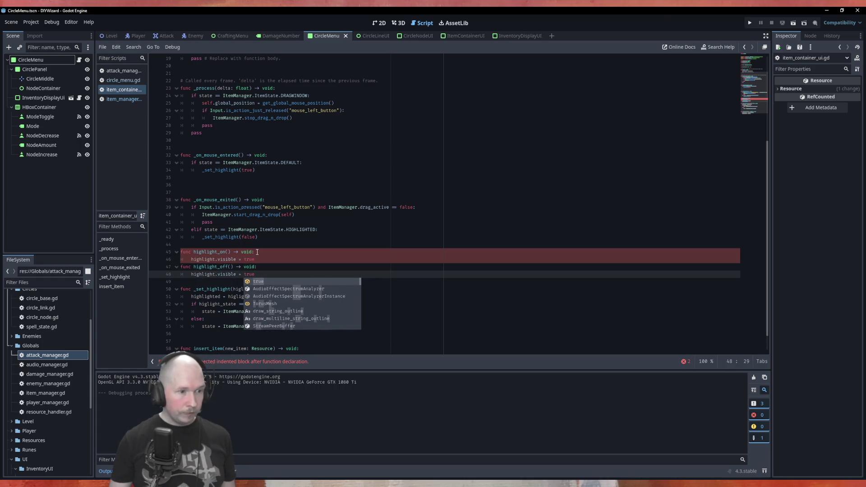
pyautogui.press('BackSpace')
pyautogui.press('BackSpace')
pyautogui.press('BackSpace')
pyautogui.write('flas')
pyautogui.press('BackSpace')
pyautogui.press('BackSpace')
pyautogui.press('BackSpace')
pyautogui.write('a')
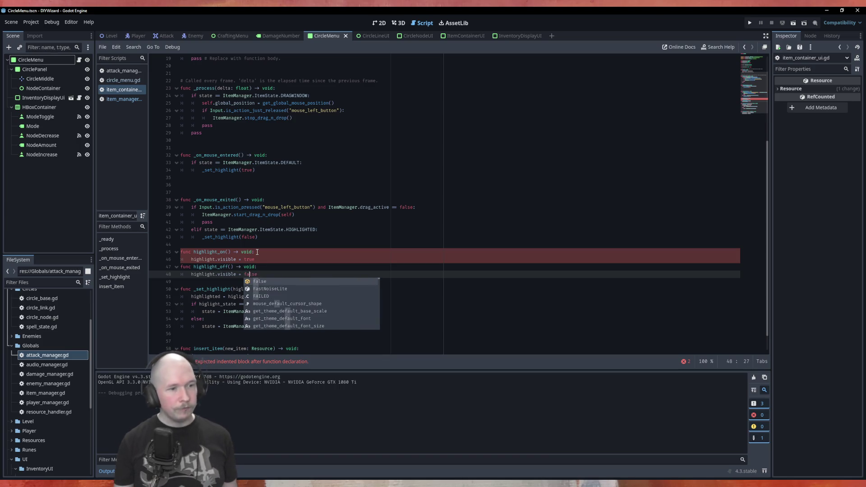
pyautogui.press('Return')
pyautogui.click(273, 262)
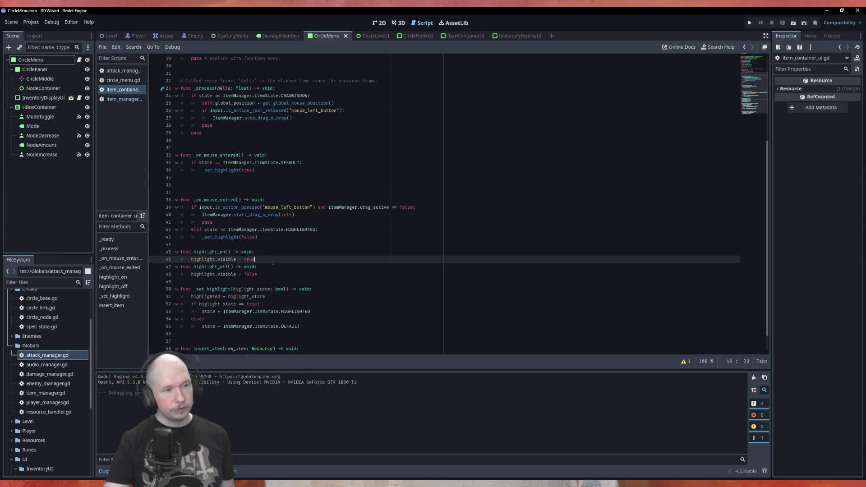
# Step: Move the HIGHLIGHTED and DEFAULT state assignments into highlight_on and highlight_off, fixing indentation
pyautogui.press('Return')
pyautogui.press('Return')
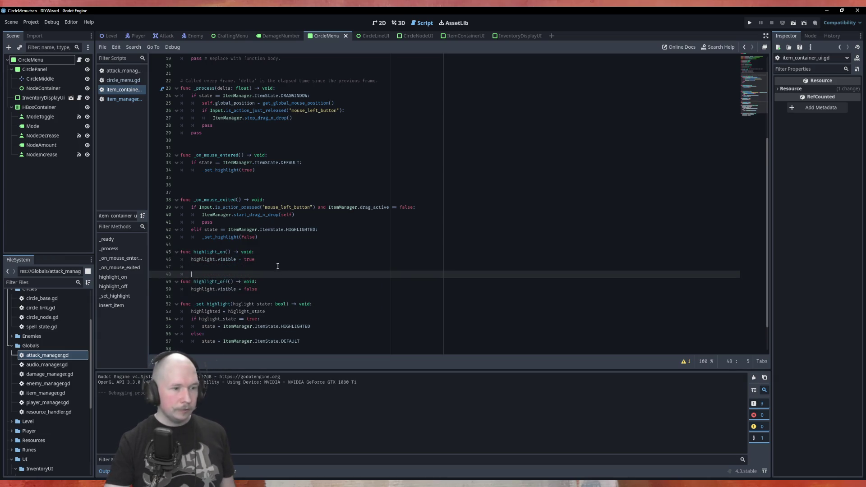
pyautogui.scroll(-2, 277, 266)
pyautogui.click(328, 292)
pyautogui.hotkey('alt', 'Up')
pyautogui.hotkey('alt', 'Up')
pyautogui.hotkey('alt', 'Up')
pyautogui.hotkey('alt', 'Up')
pyautogui.press('Down')
pyautogui.press('Down')
pyautogui.press('Down')
pyautogui.hotkey('alt', 'Up')
pyautogui.hotkey('alt', 'Up')
pyautogui.hotkey('alt', 'Up')
pyautogui.hotkey('alt', 'Up')
pyautogui.hotkey('shift', 'Tab')
pyautogui.press('Up')
pyautogui.press('Up')
pyautogui.press('Up')
pyautogui.hotkey('shift', 'Tab')
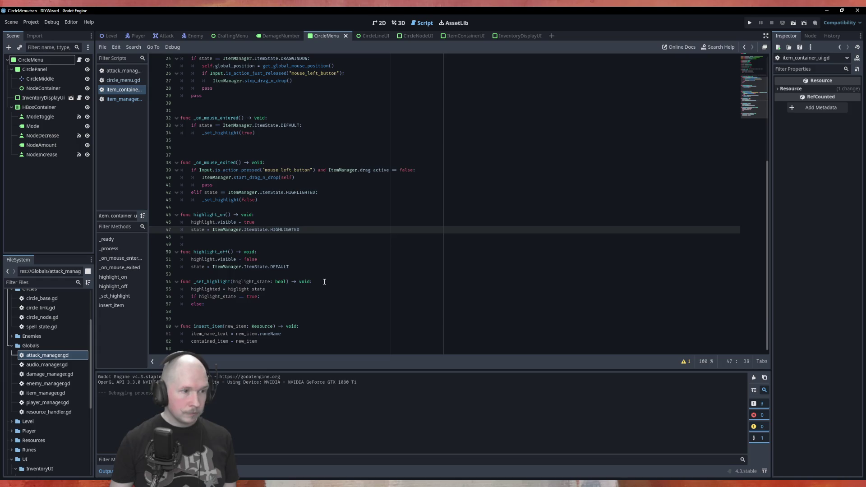
pyautogui.press('Down')
pyautogui.press('Down')
pyautogui.press('BackSpace')
pyautogui.press('BackSpace')
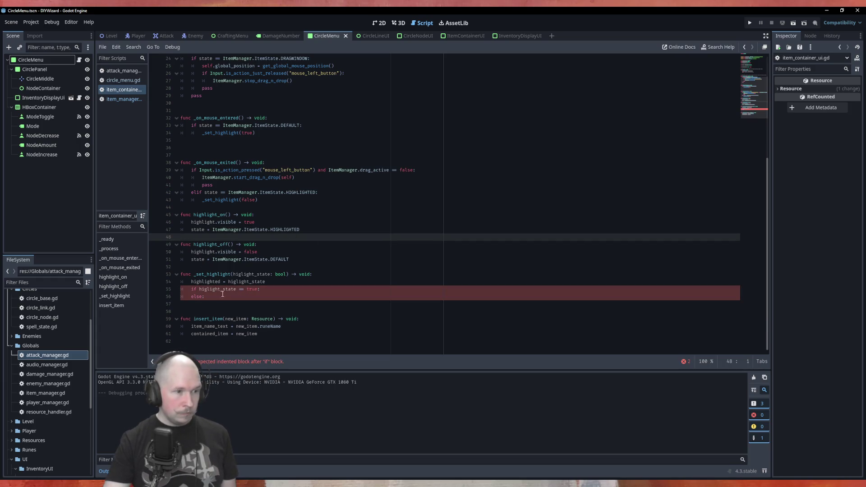
# Step: Delete the old _set_highlight function and the highlighted variable declaration
pyautogui.moveTo(222, 294); pyautogui.dragTo(171, 278)
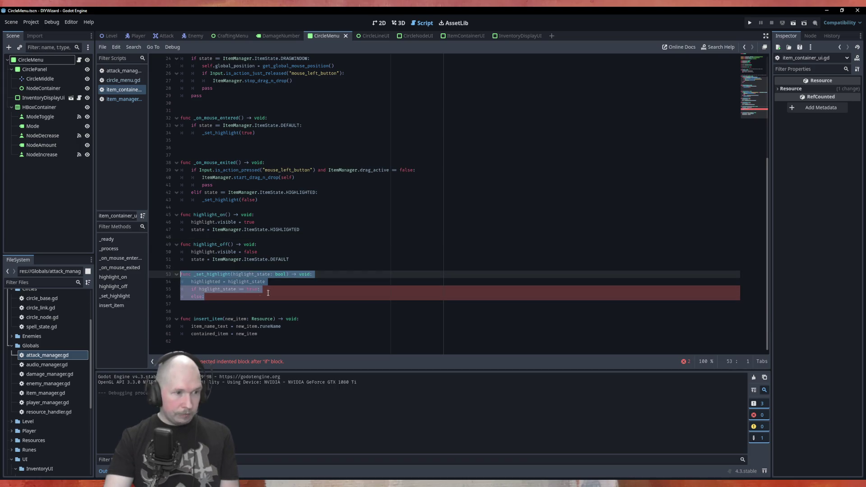
pyautogui.press('Delete')
pyautogui.press('BackSpace')
pyautogui.scroll(8, 225, 203)
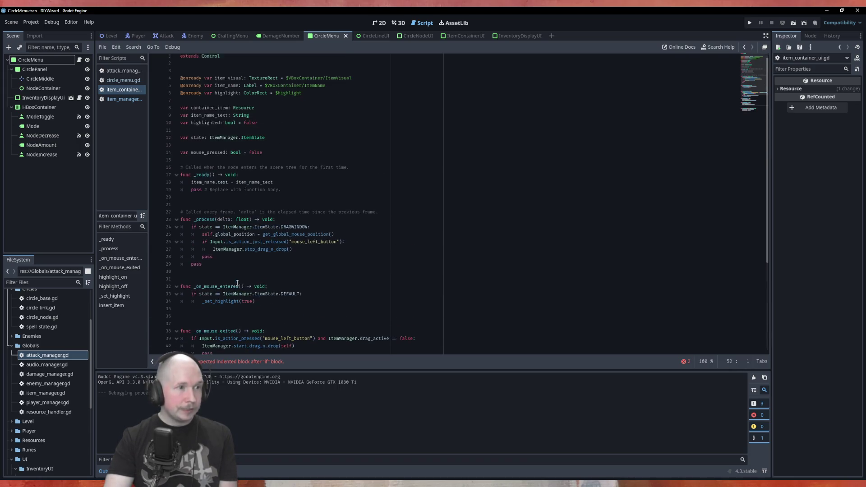
pyautogui.moveTo(258, 125); pyautogui.dragTo(170, 131)
pyautogui.press('Delete')
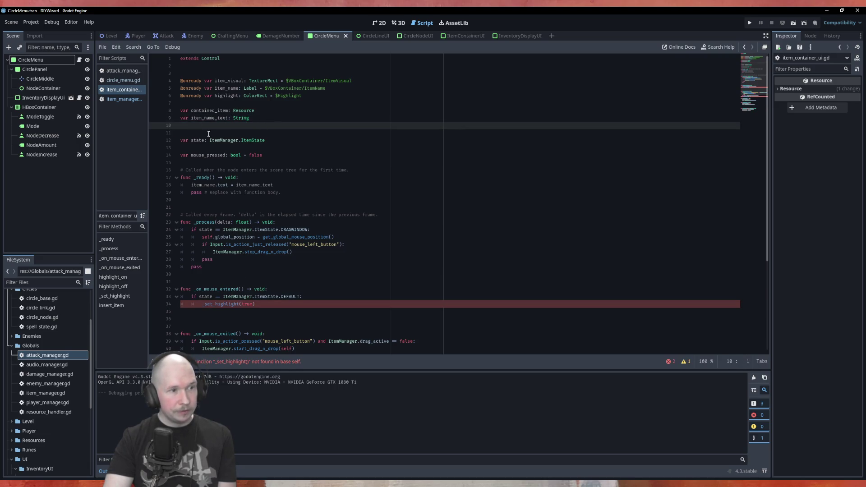
pyautogui.scroll(-6, 244, 141)
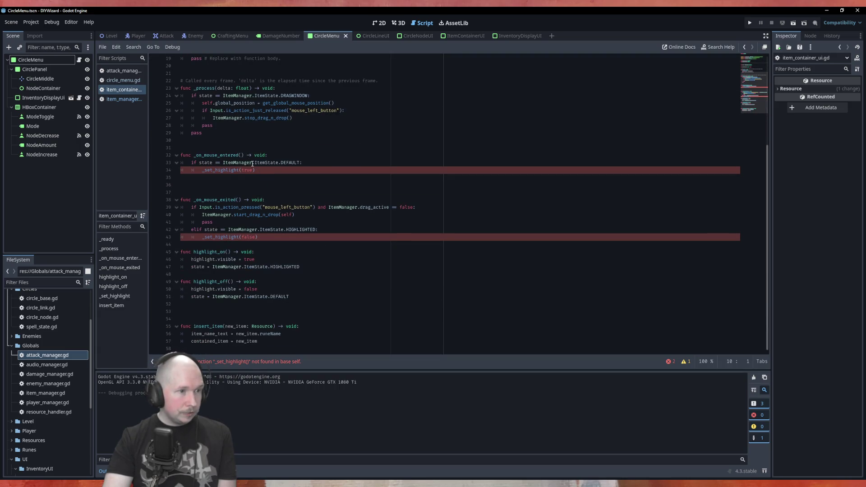
# Step: Replace _set_highlight(true) with highlight_on() and _set_highlight(false) with highlight_off()
pyautogui.moveTo(253, 170); pyautogui.dragTo(202, 170)
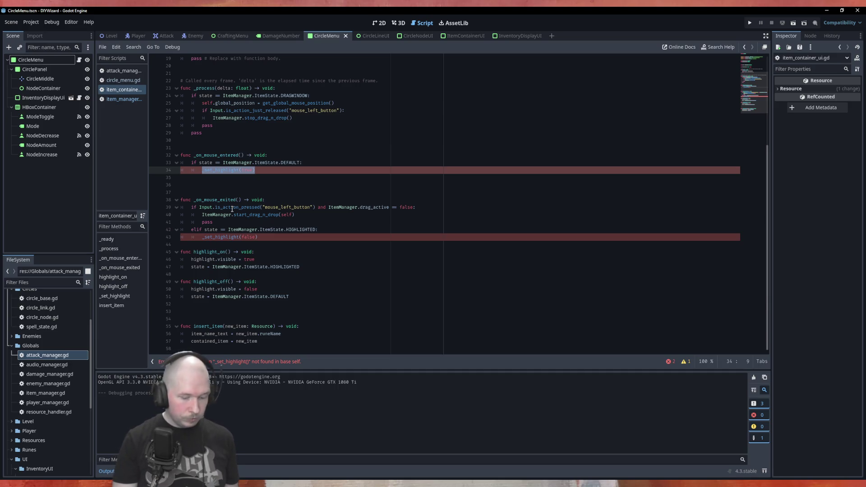
pyautogui.write('high')
pyautogui.press('Down')
pyautogui.press('Down')
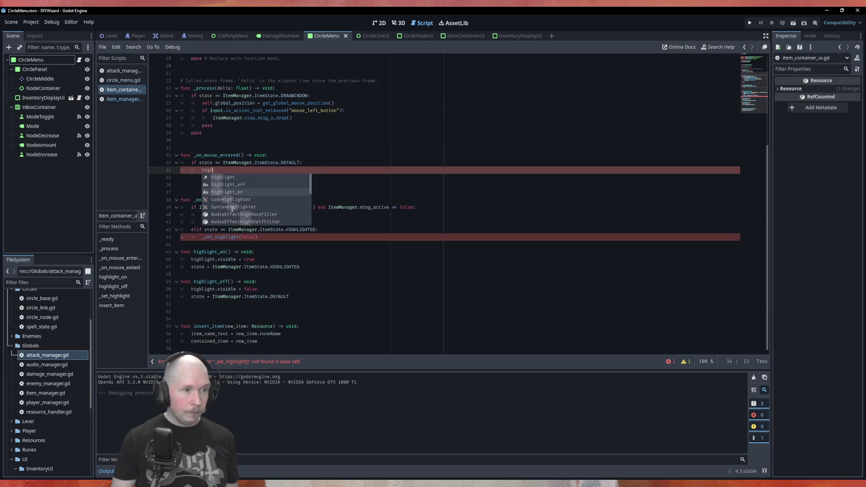
pyautogui.press('Return')
pyautogui.click(202, 237)
pyautogui.moveTo(258, 236); pyautogui.dragTo(202, 237)
pyautogui.write('high')
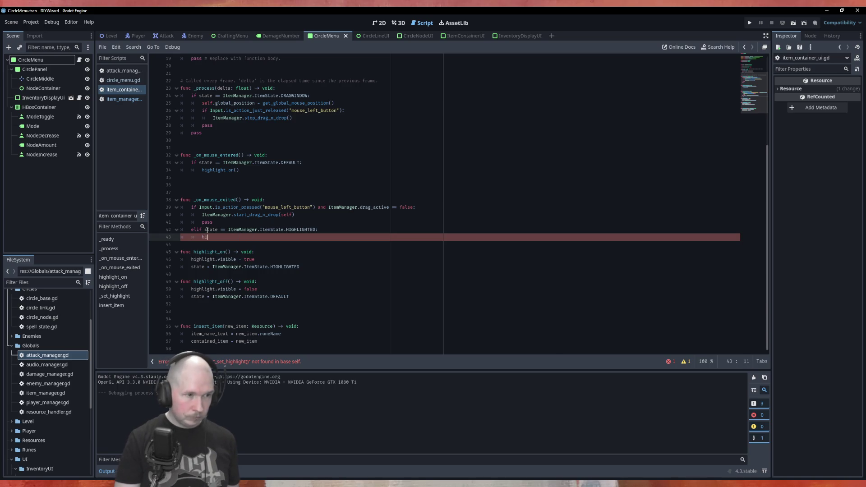
pyautogui.press('Down')
pyautogui.press('Down')
pyautogui.press('Down')
pyautogui.press('Up')
pyautogui.press('Up')
pyautogui.press('Return')
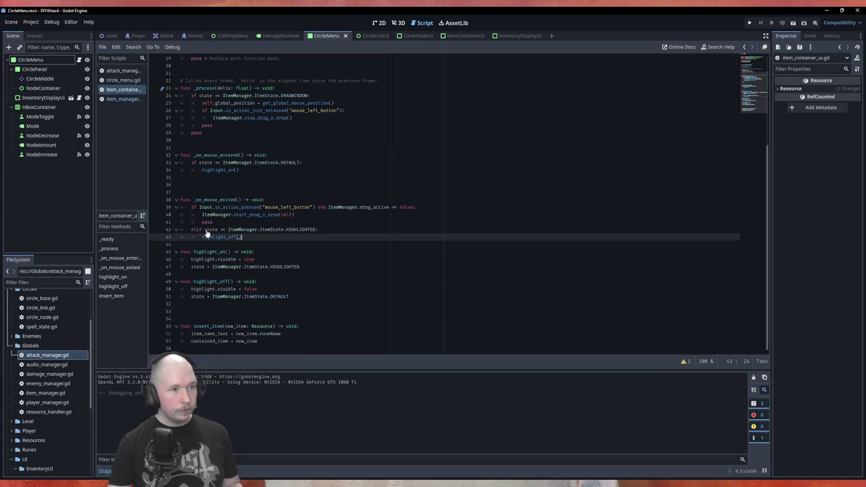
# Step: Add blank lines below the mouse-exit handler and start a new func declaration
pyautogui.click(223, 246)
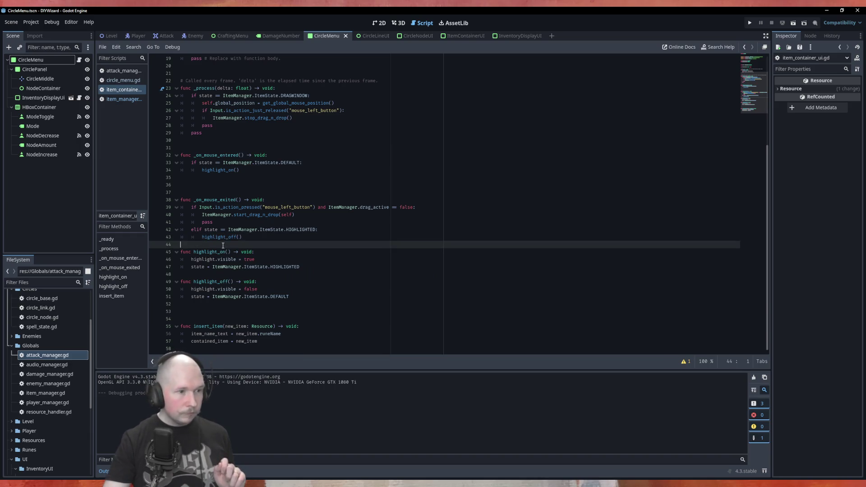
pyautogui.press('Return')
pyautogui.press('Up')
pyautogui.press('Return')
pyautogui.write('func')
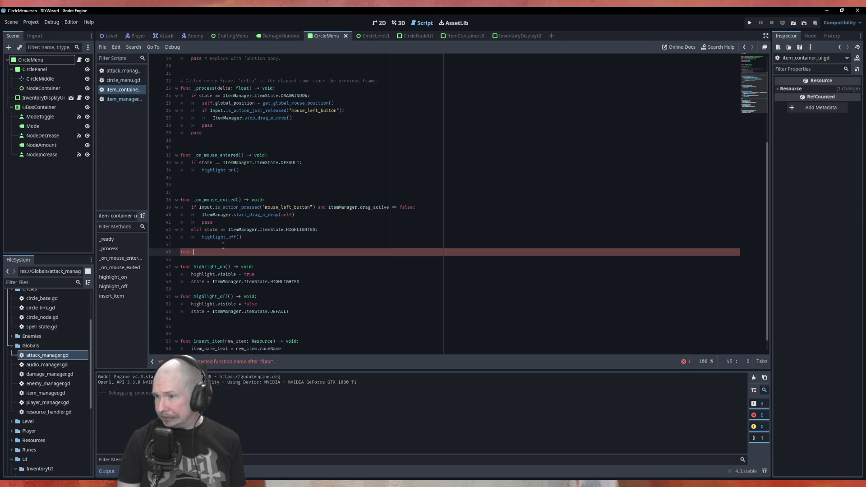
# Step: Check the ItemState enum, then replace the draft set_dragged( declaration with func check_state(
pyautogui.write('set_dragged')
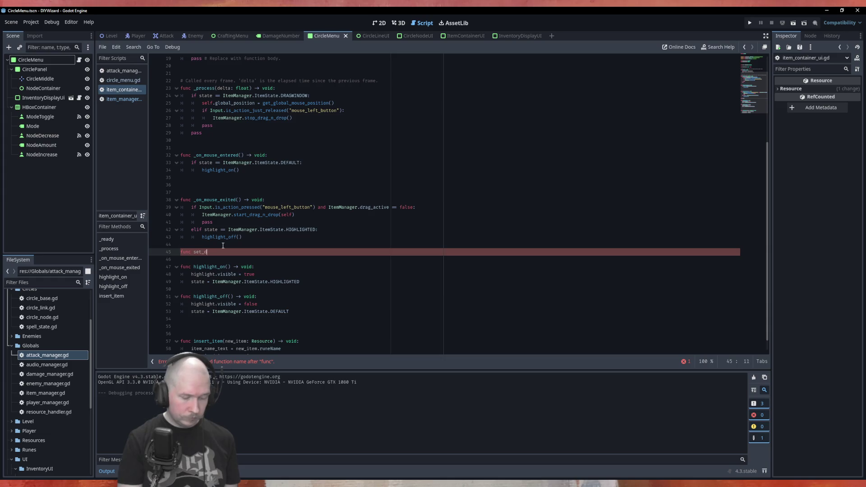
pyautogui.write('(')
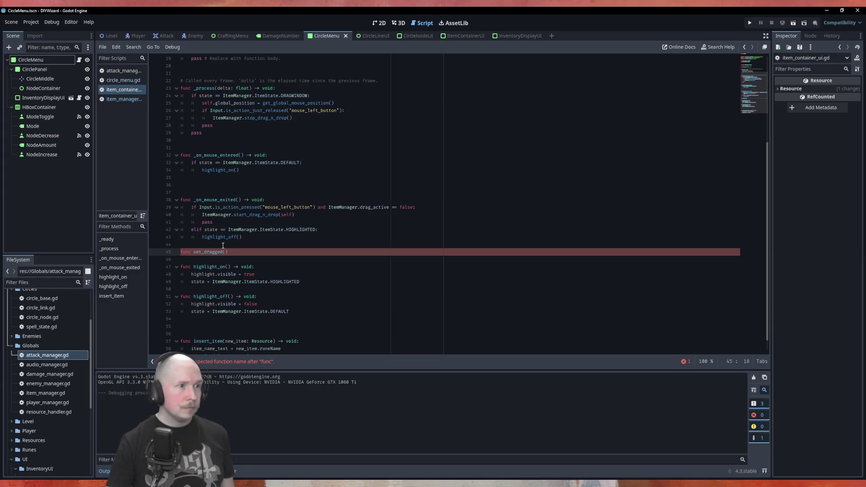
pyautogui.click(125, 100)
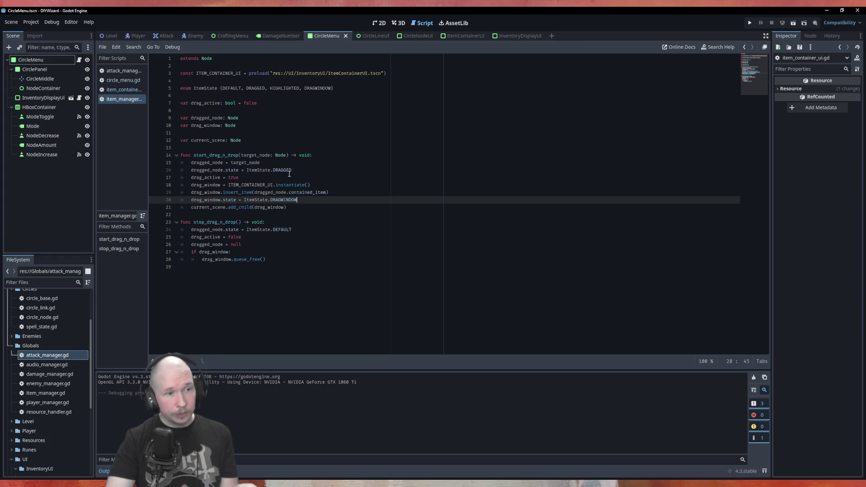
pyautogui.click(125, 91)
pyautogui.moveTo(232, 251); pyautogui.dragTo(175, 251)
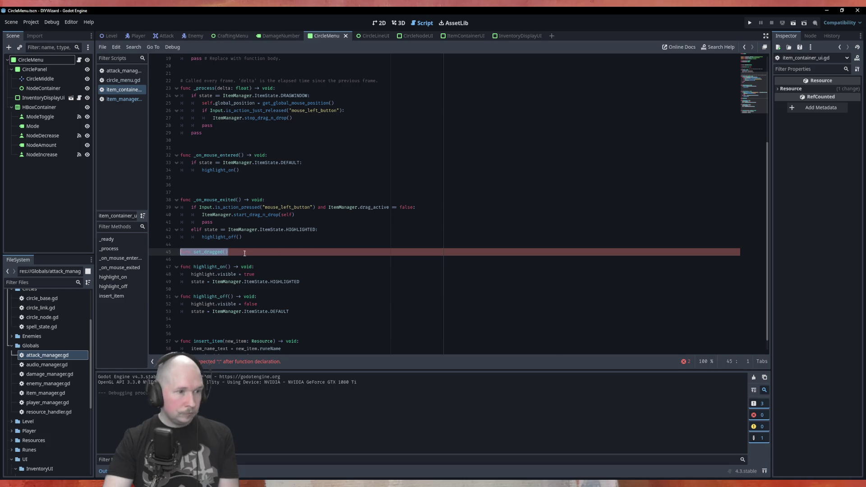
pyautogui.press('BackSpace')
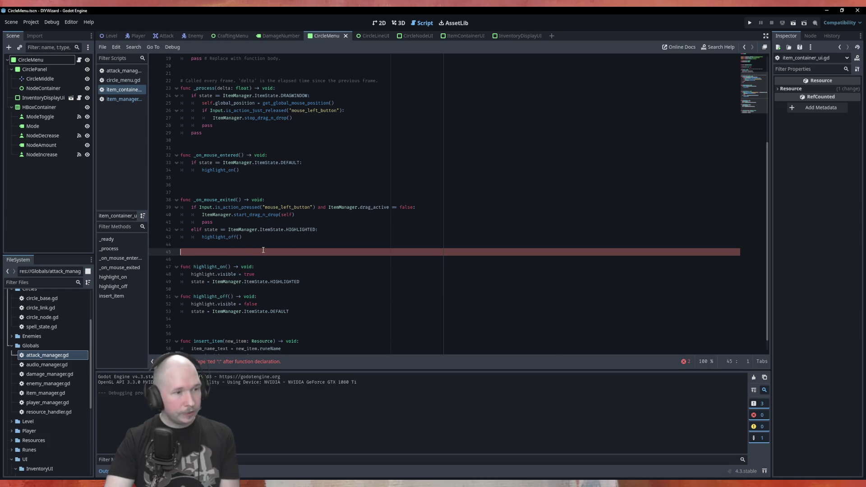
pyautogui.write('fun')
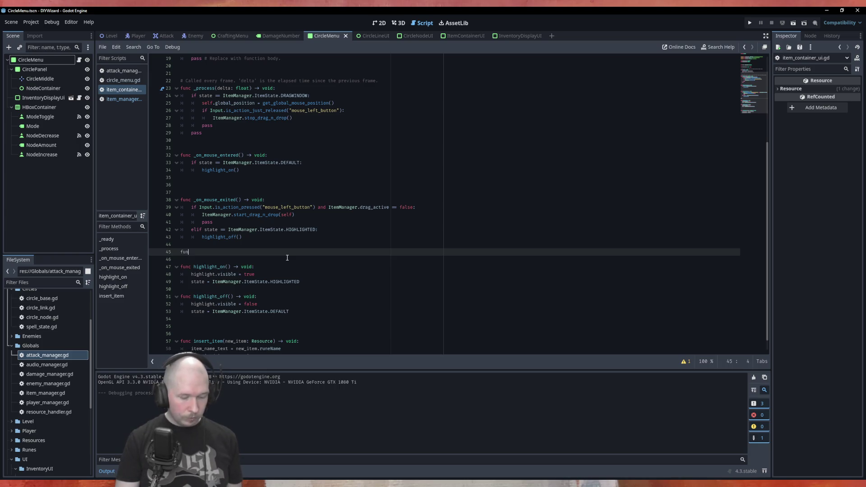
pyautogui.write('c check_state')
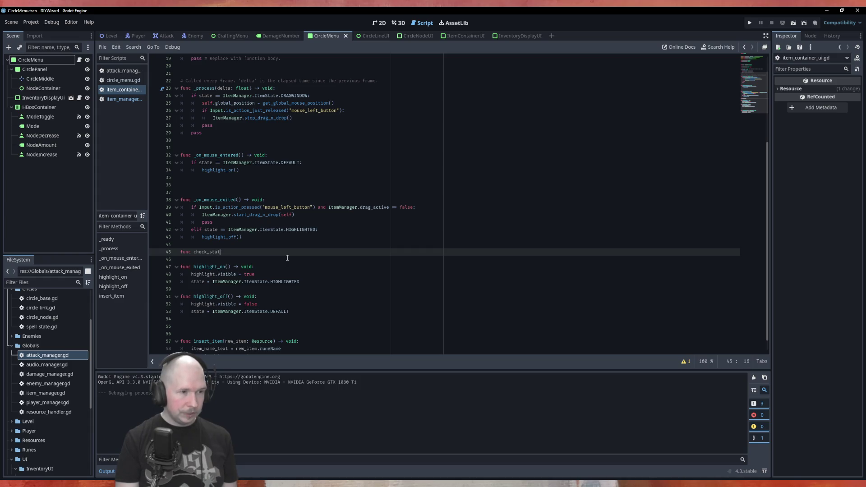
pyautogui.write('(')
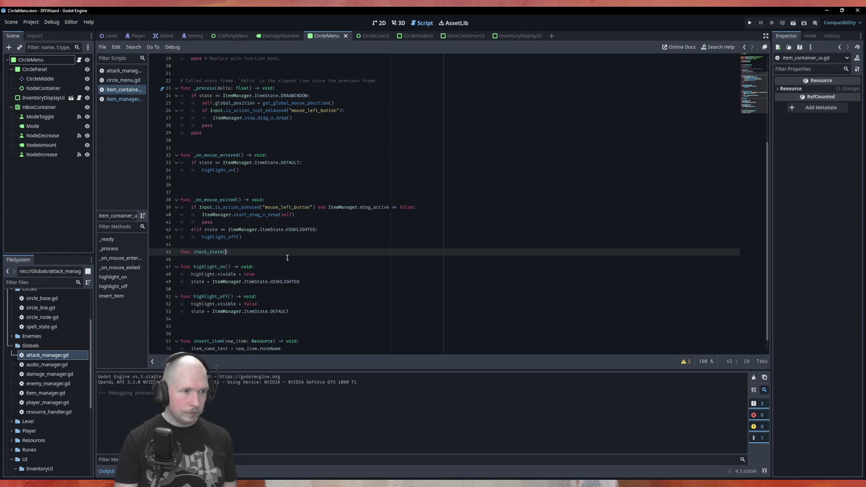
# Step: Declare _check_state() -> void with a pass body on line 45 of item_container_ui.gd
pyautogui.press('Left')
pyautogui.press('Left')
pyautogui.write('_')
pyautogui.press('End')
pyautogui.write('-> ')
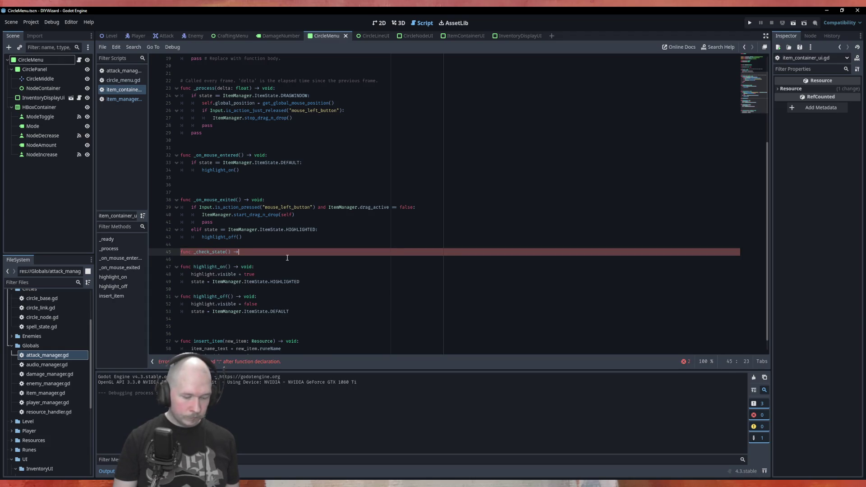
pyautogui.write('void')
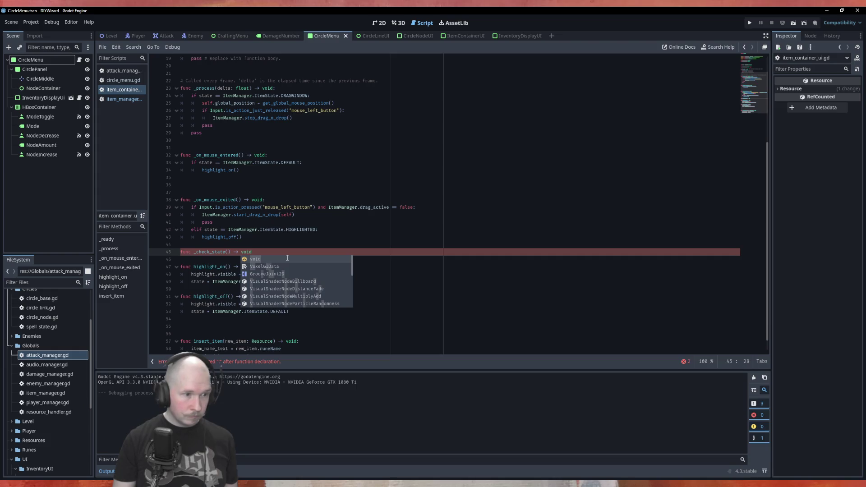
pyautogui.write(':')
pyautogui.press('Return')
pyautogui.write('pass')
pyautogui.click(288, 185)
pyautogui.scroll(6, 294, 140)
# Step: Add an indented set(new_state) line under the state declaration on line 12
pyautogui.click(294, 141)
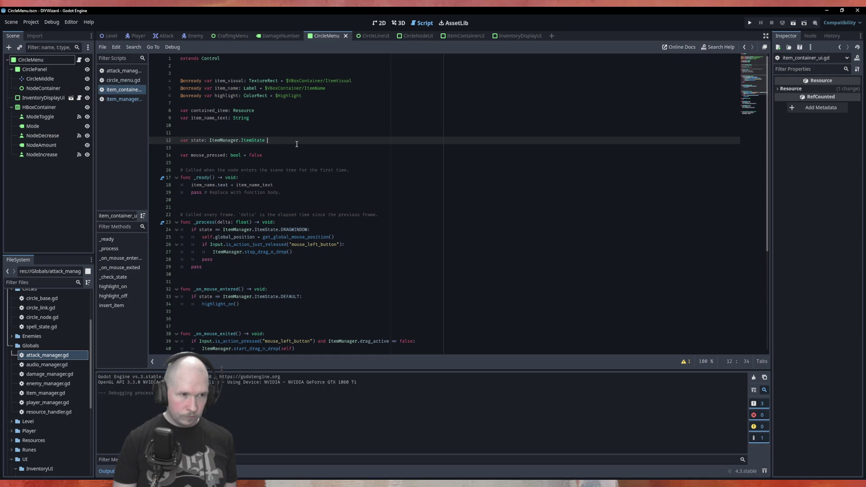
pyautogui.write(': s')
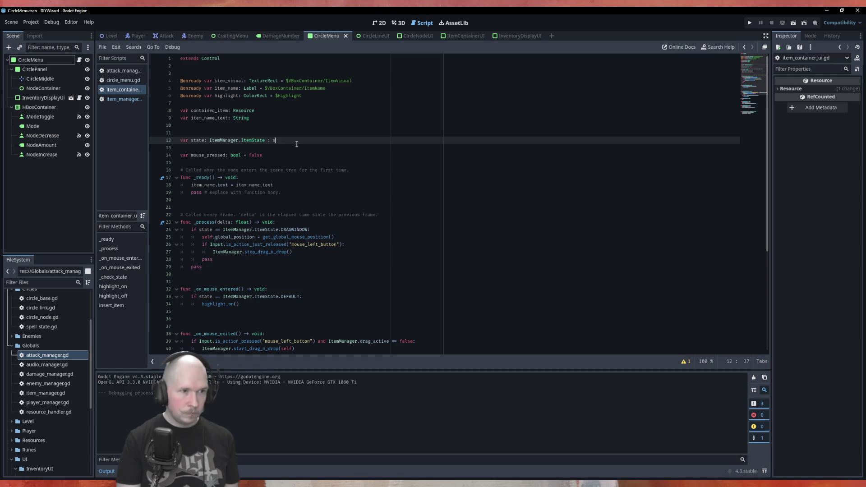
pyautogui.write('et(')
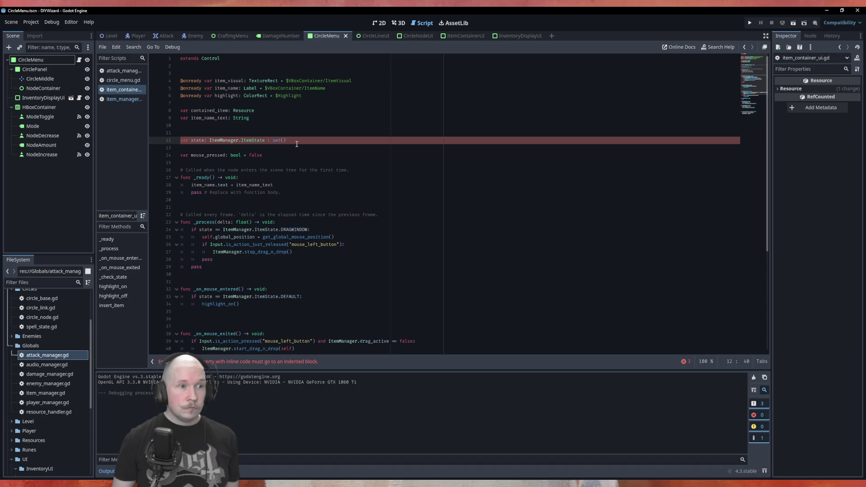
pyautogui.press('Left')
pyautogui.press('Left')
pyautogui.press('Return')
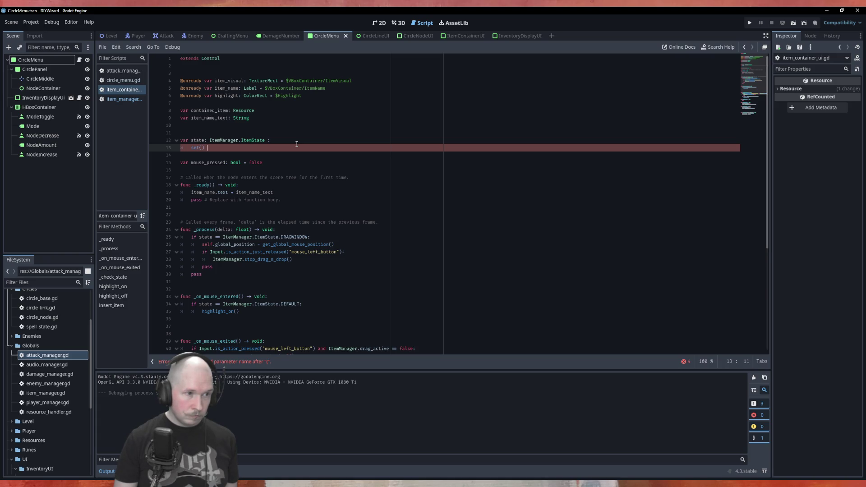
pyautogui.press('Left')
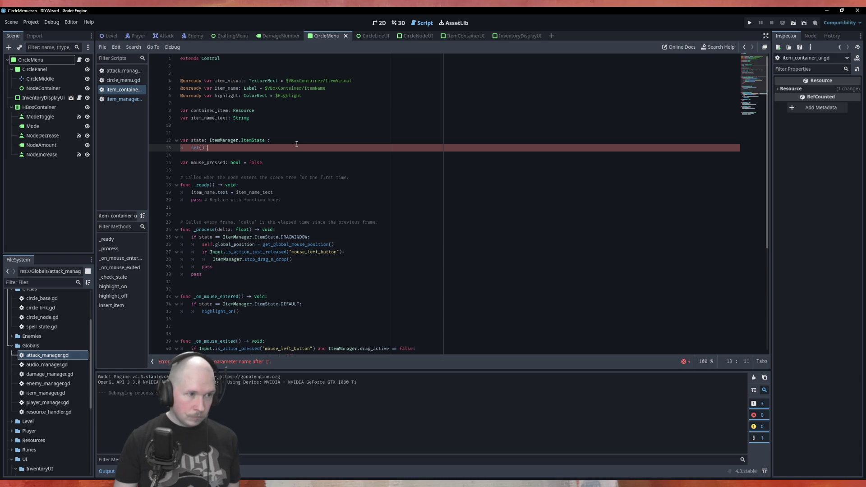
pyautogui.press('Left')
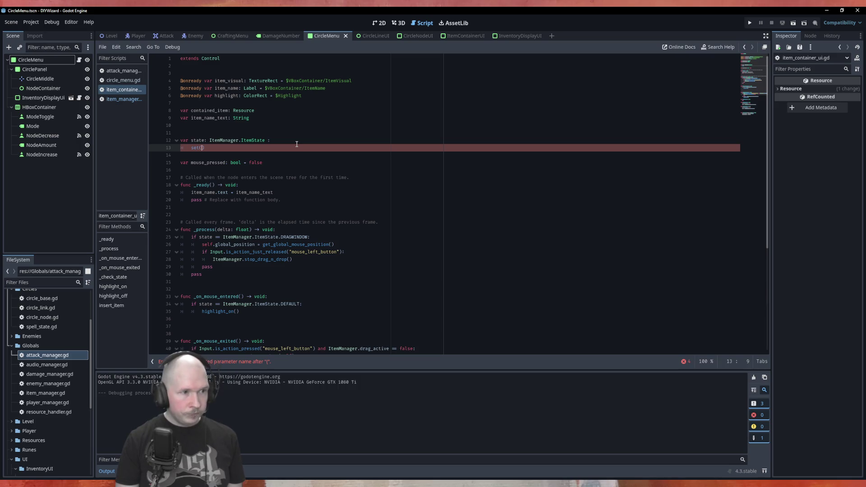
pyautogui.write('new')
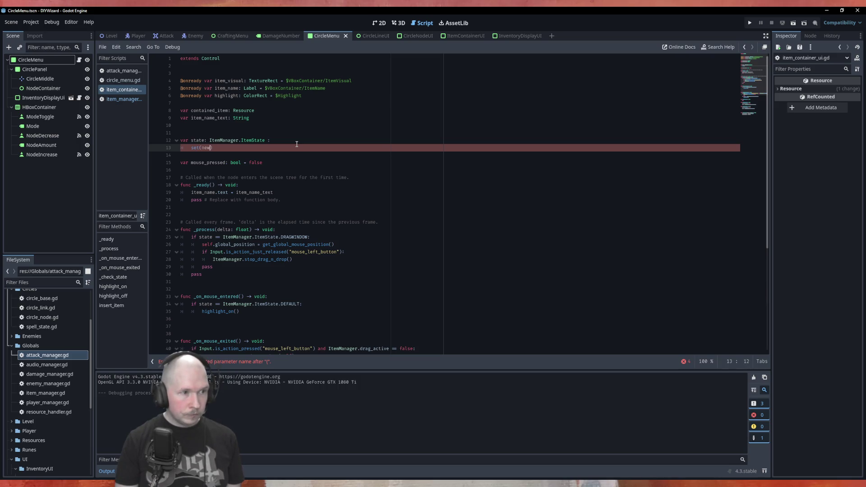
pyautogui.write('_satt')
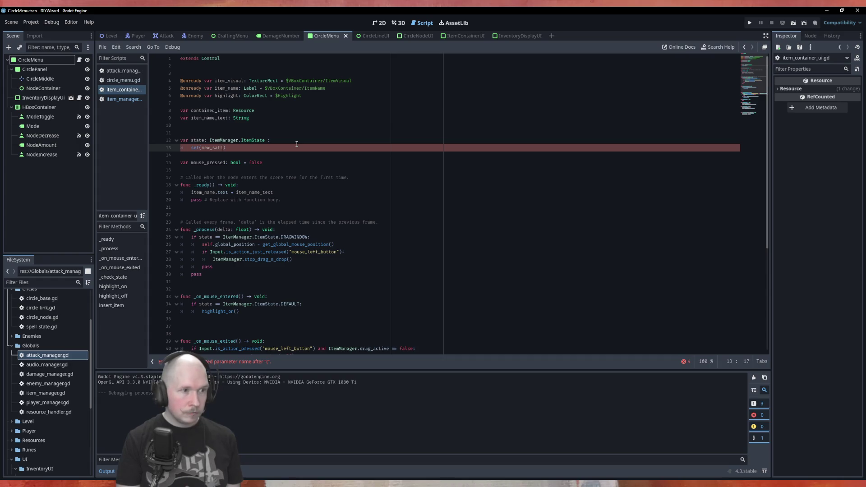
pyautogui.press('BackSpace')
pyautogui.press('BackSpace')
pyautogui.write('tat')
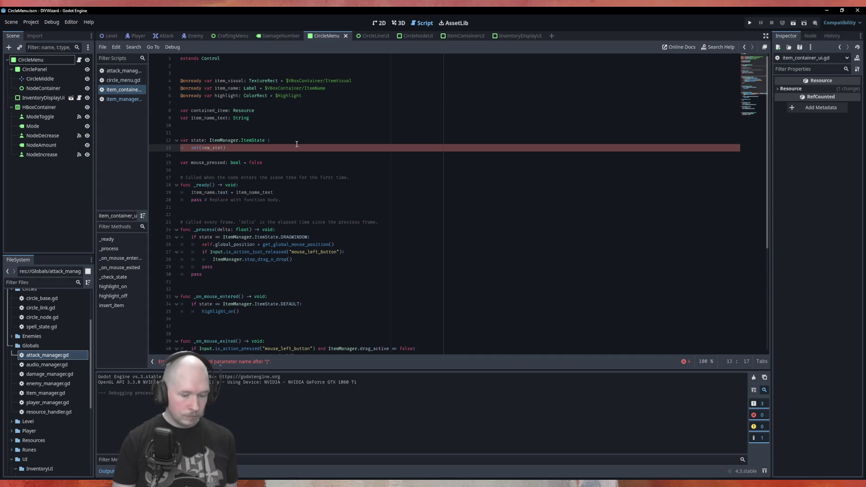
pyautogui.write('ate')
# Step: Type the parameter as ItemManager.ItemState, copied from line 12, and add a void return type
pyautogui.write(': Item')
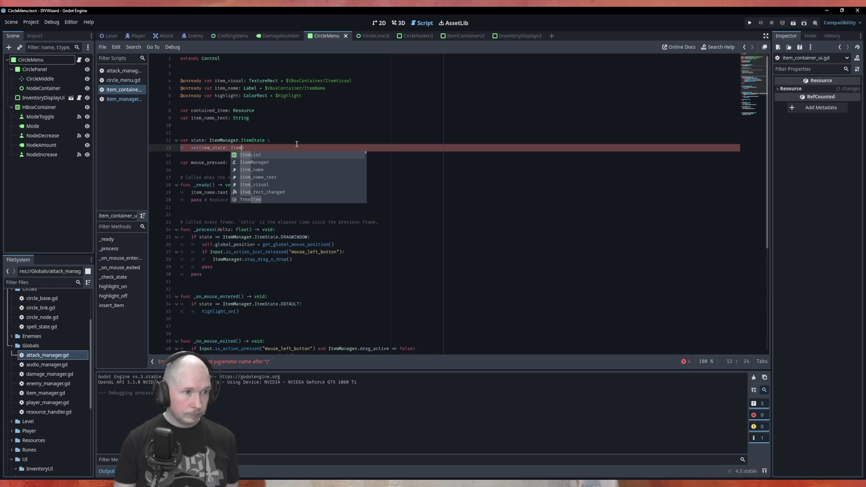
pyautogui.press('Down')
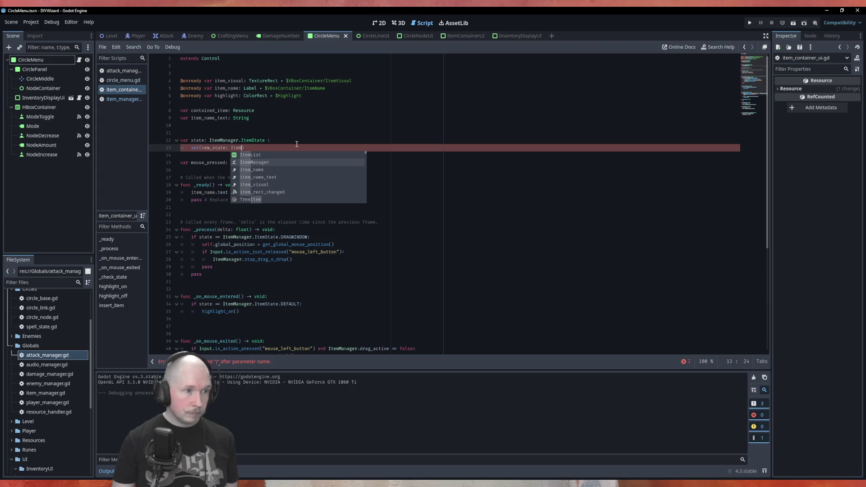
pyautogui.press('Escape')
pyautogui.moveTo(265, 141)
pyautogui.mouseDown()
pyautogui.moveTo(197, 140)
pyautogui.moveTo(235, 155)
pyautogui.mouseUp()
pyautogui.hotkey('ctrl', 'c')
pyautogui.hotkey('ctrl', 'v')
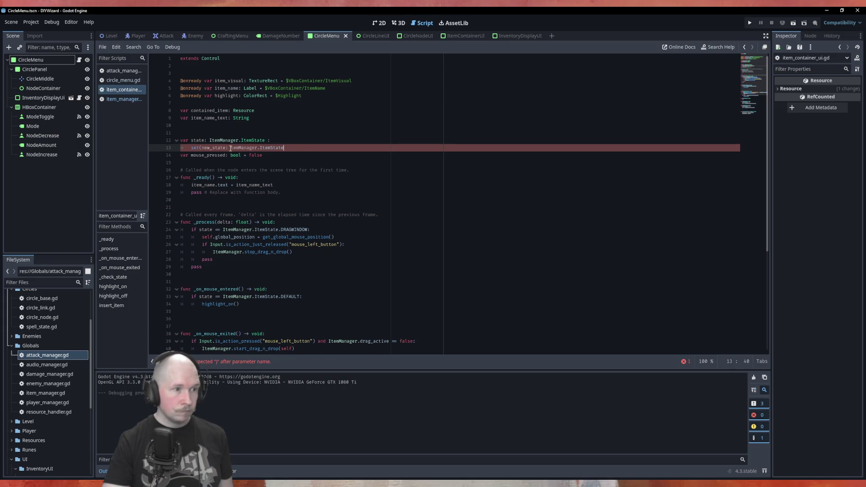
pyautogui.moveTo(231, 148); pyautogui.dragTo(283, 148)
pyautogui.click(296, 149)
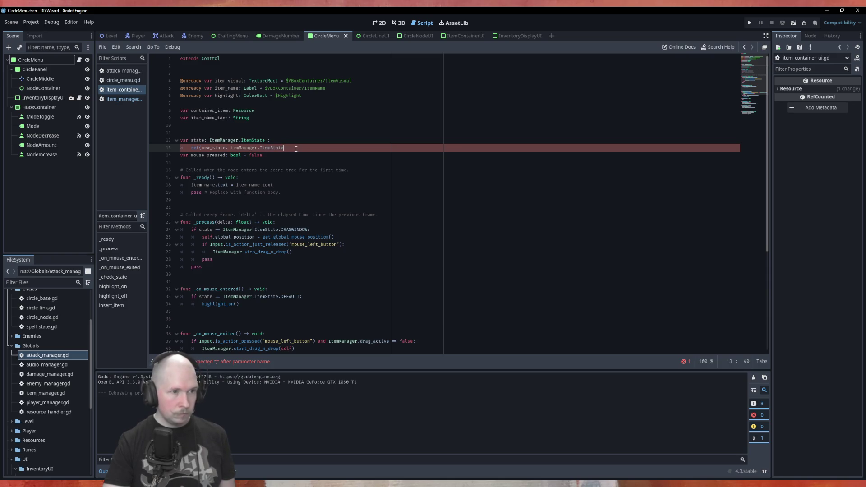
pyautogui.write(')')
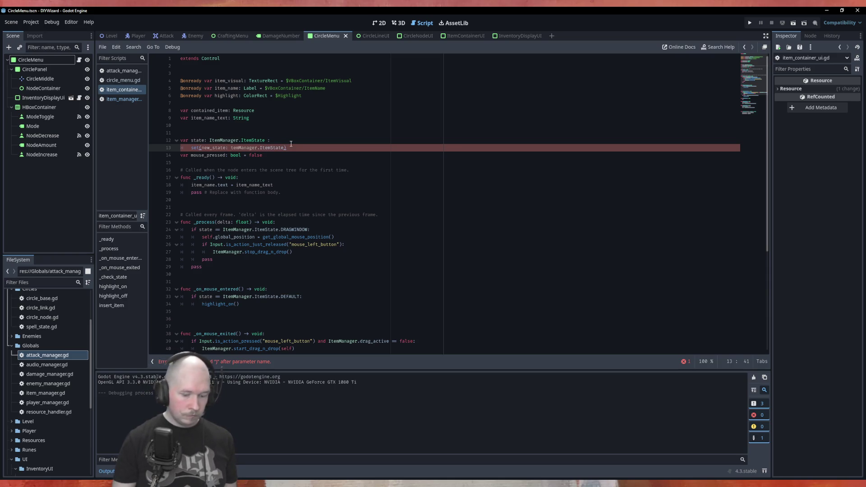
pyautogui.write(' -> void:')
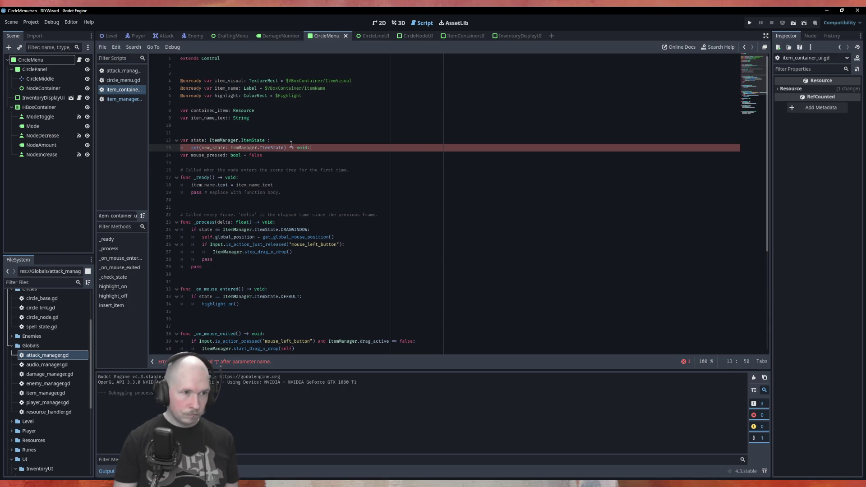
# Step: Fix the capital-I typo in the setter's parameter type and save the script
pyautogui.press('Return')
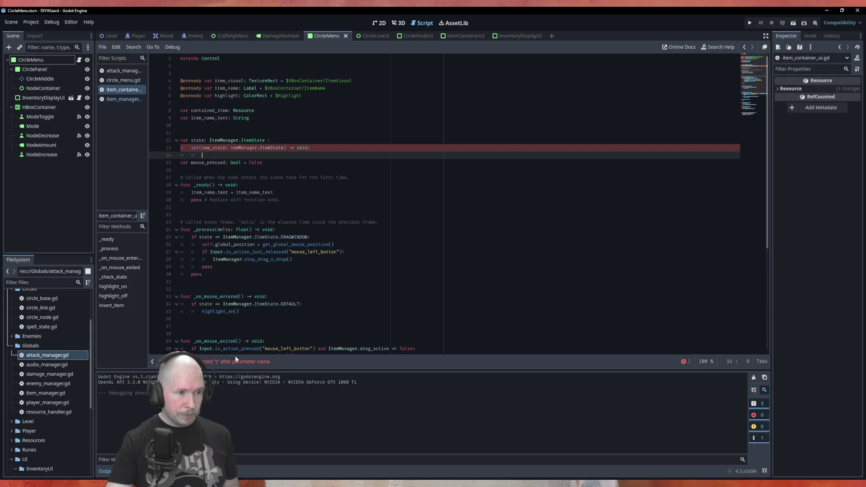
pyautogui.click(284, 148)
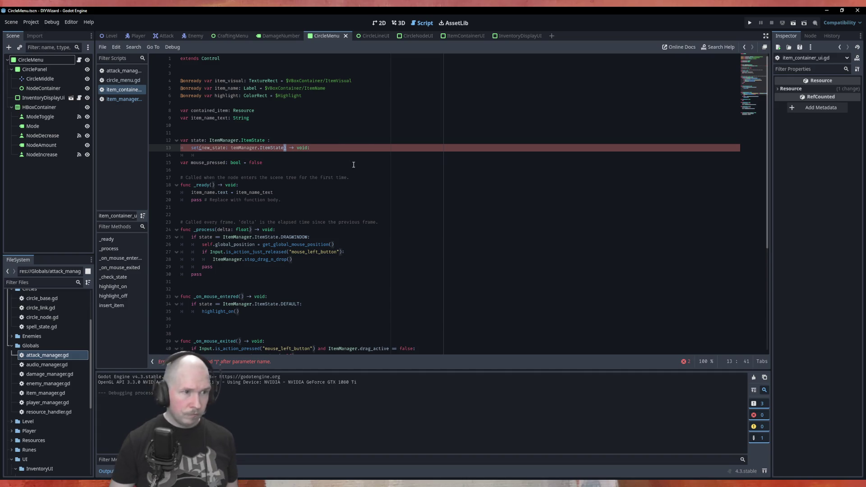
pyautogui.hotkey('ctrl', 'Left')
pyautogui.hotkey('ctrl', 'Left')
pyautogui.hotkey('ctrl', 'Left')
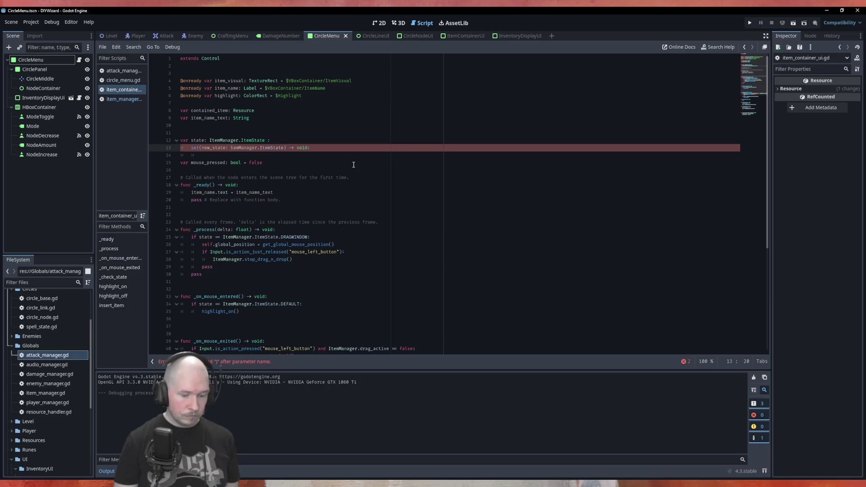
pyautogui.write('I')
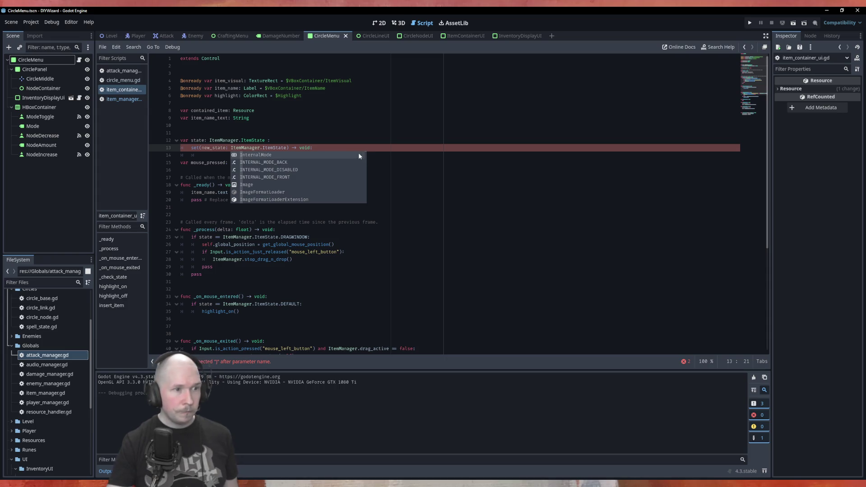
pyautogui.click(379, 134)
pyautogui.hotkey('ctrl', 's')
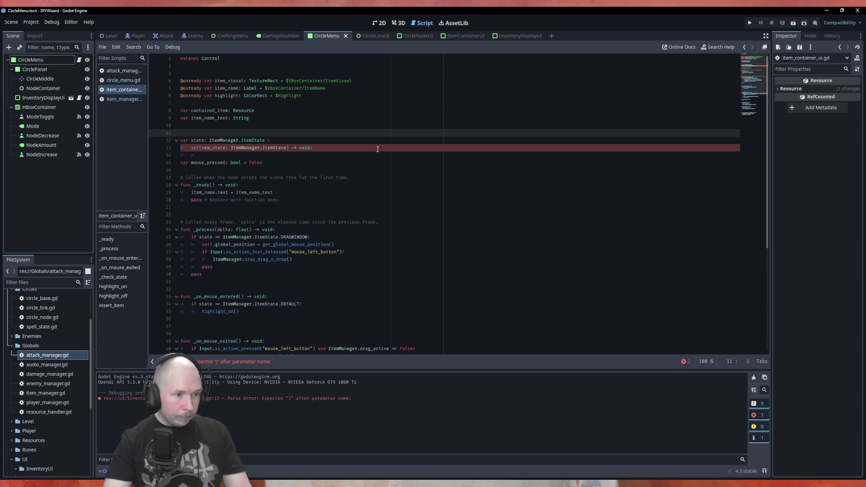
# Step: Reduce the setter to set(new_state): with a _check_state() call in its body, and save
pyautogui.click(225, 149)
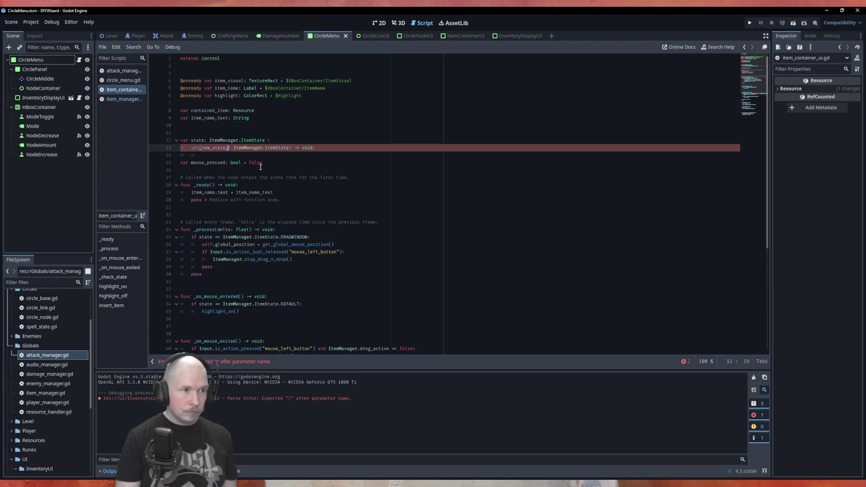
pyautogui.press('Delete')
pyautogui.press('Delete')
pyautogui.press('Delete')
pyautogui.press('Delete')
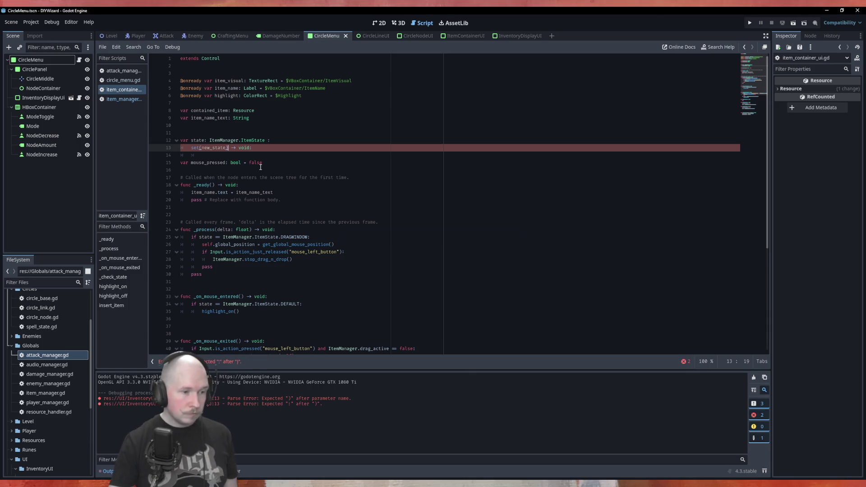
pyautogui.press('Right')
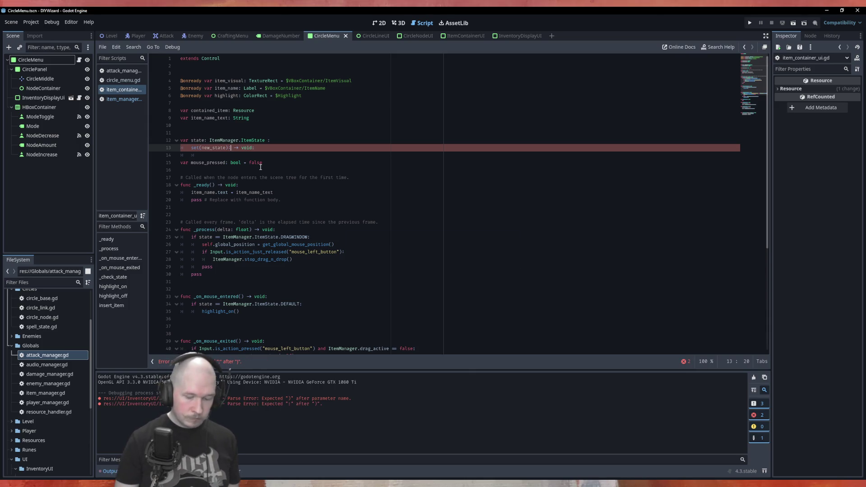
pyautogui.press('Delete')
pyautogui.press('Delete')
pyautogui.press('Delete')
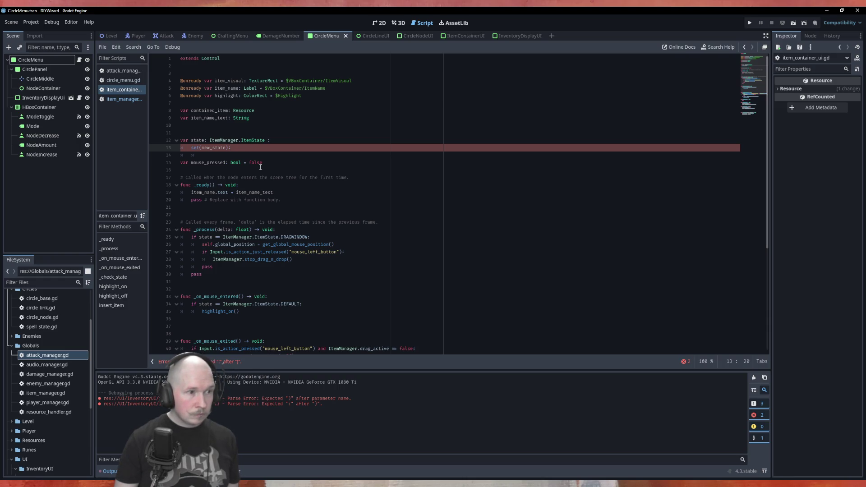
pyautogui.press('Return')
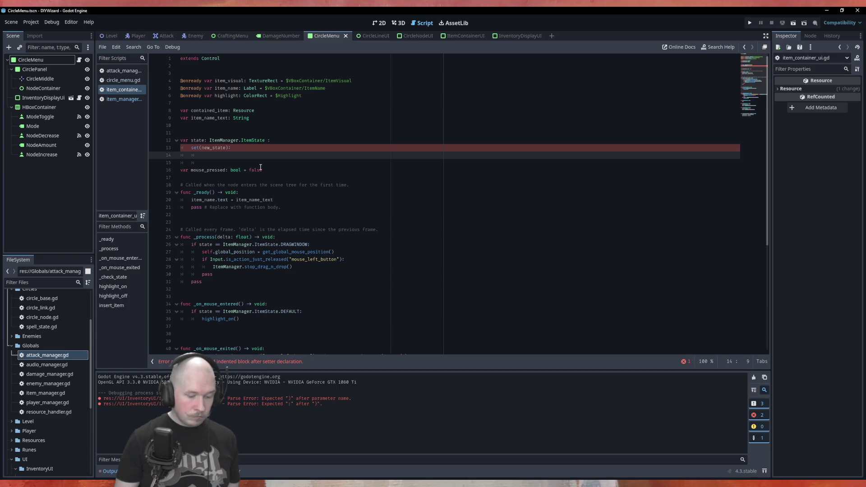
pyautogui.write('_chec')
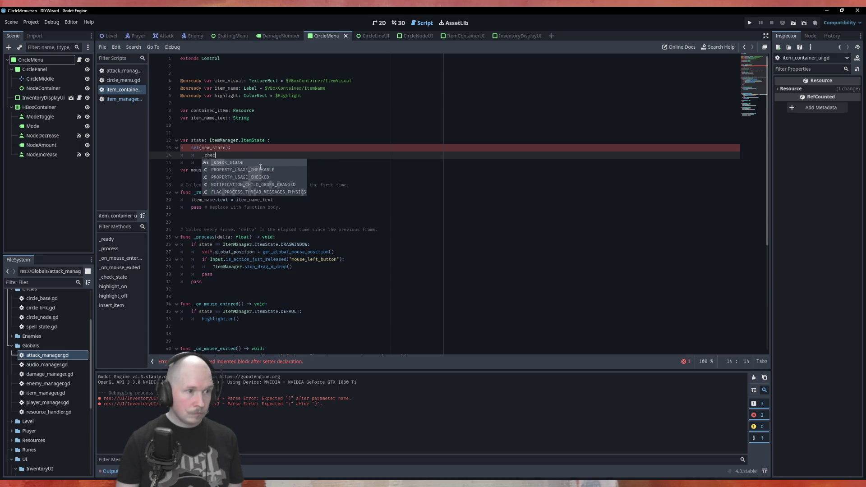
pyautogui.press('Return')
pyautogui.press('Down')
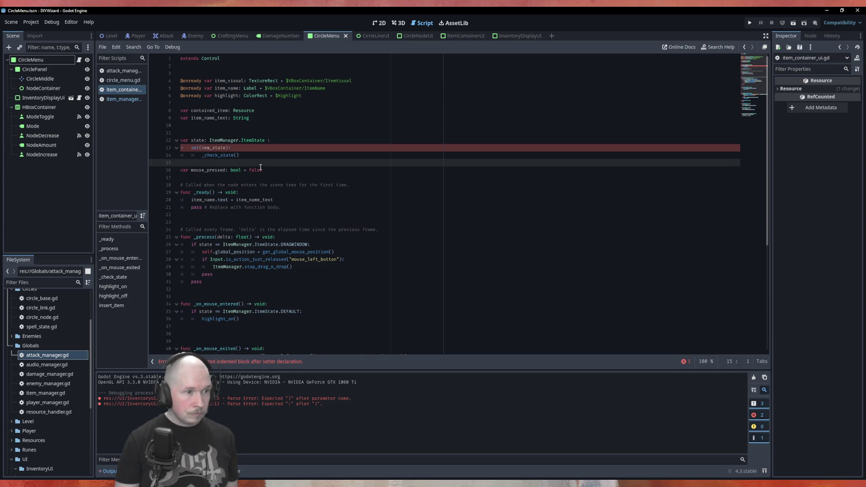
pyautogui.hotkey('ctrl', 's')
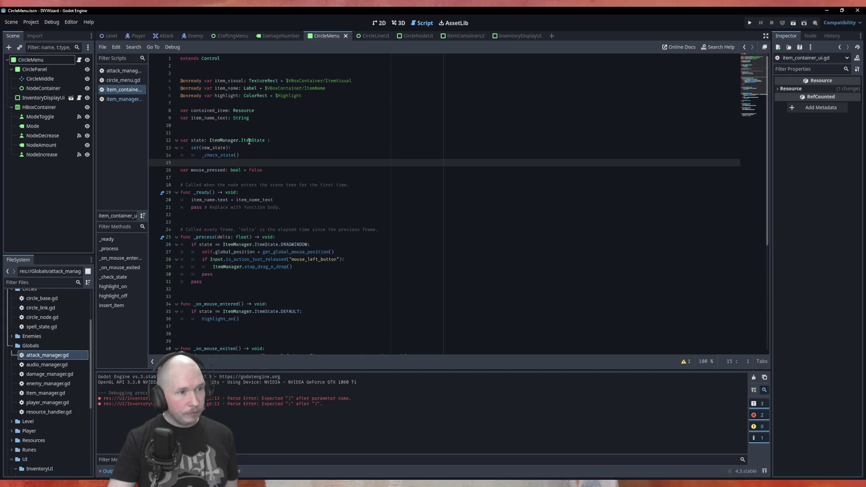
pyautogui.scroll(-8, 304, 149)
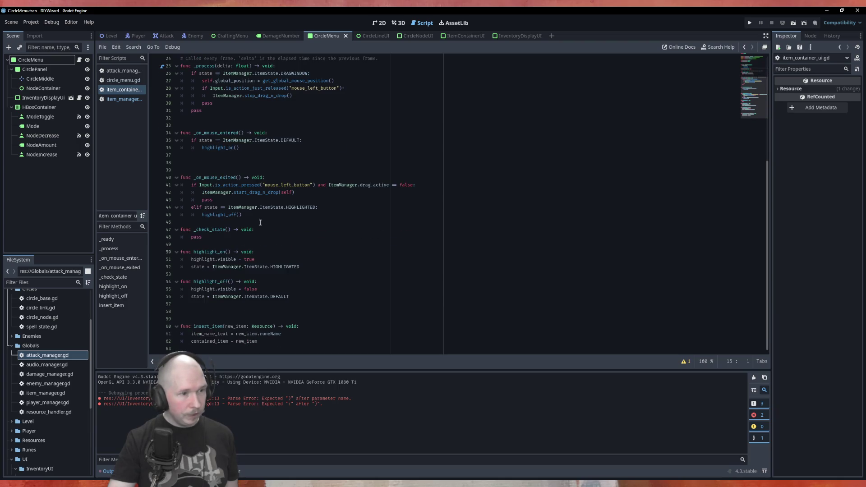
# Step: Begin an 'if state' check in _check_state, moving the HIGHLIGHTED state line up into it
pyautogui.click(273, 232)
pyautogui.press('Return')
pyautogui.write('if ')
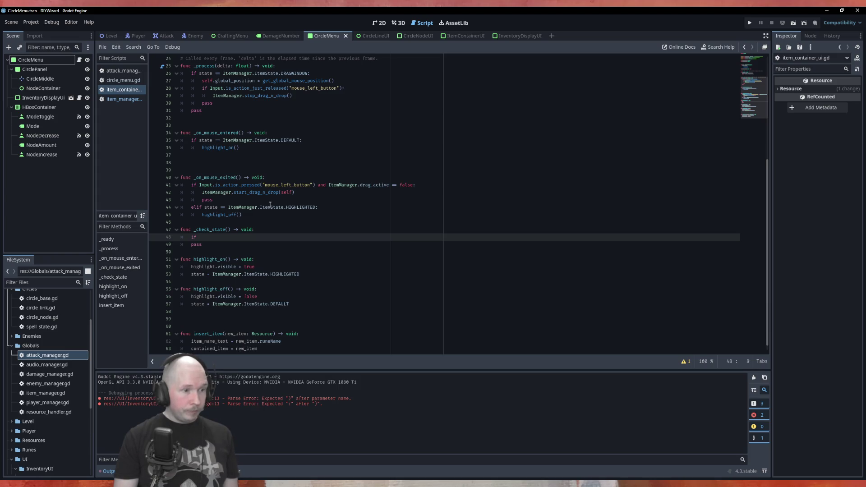
pyautogui.write('sa')
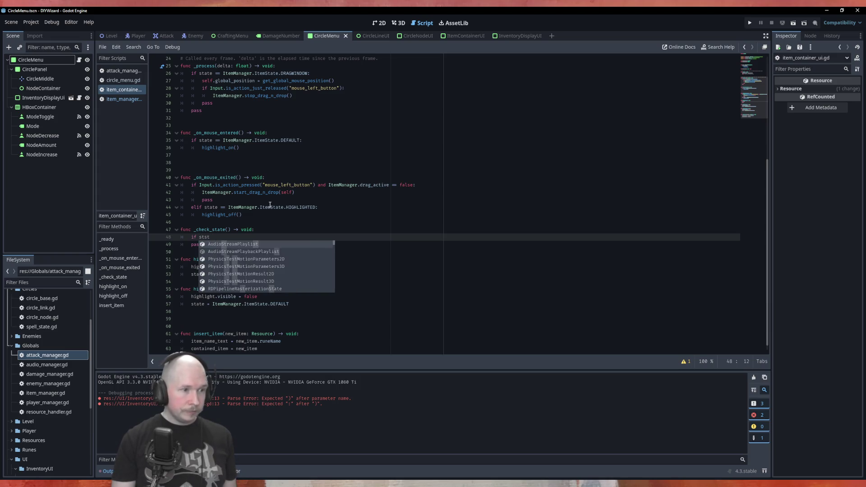
pyautogui.press('BackSpace')
pyautogui.write('tate')
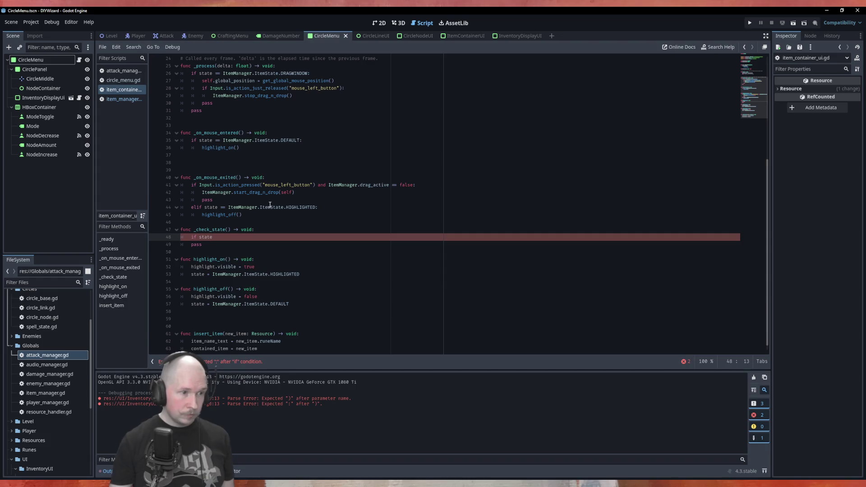
pyautogui.click(303, 275)
pyautogui.hotkey('alt', 'Up')
pyautogui.hotkey('alt', 'Up')
pyautogui.hotkey('alt', 'Up')
pyautogui.write('state = ItemManager.ItemState.HIGHLIGHTED')
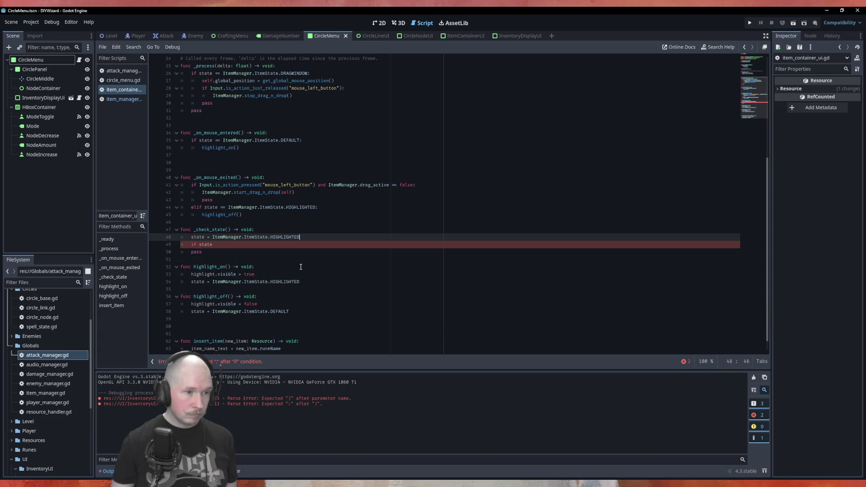
pyautogui.write('if ')
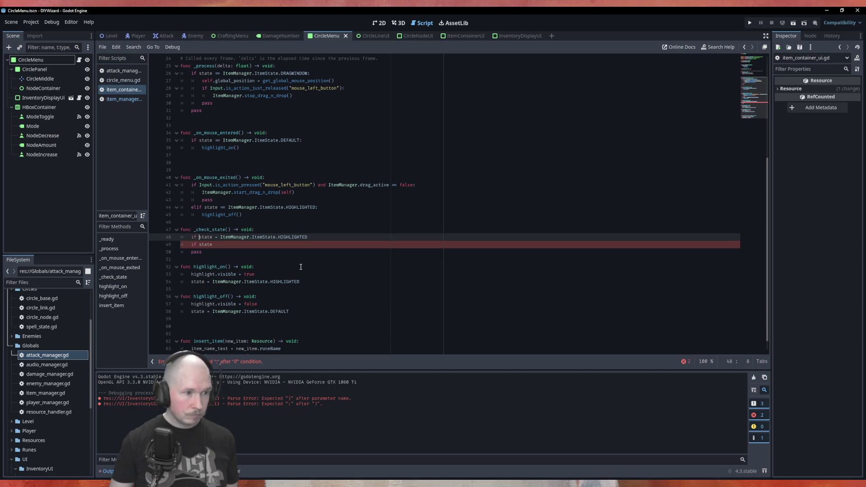
pyautogui.write('=')
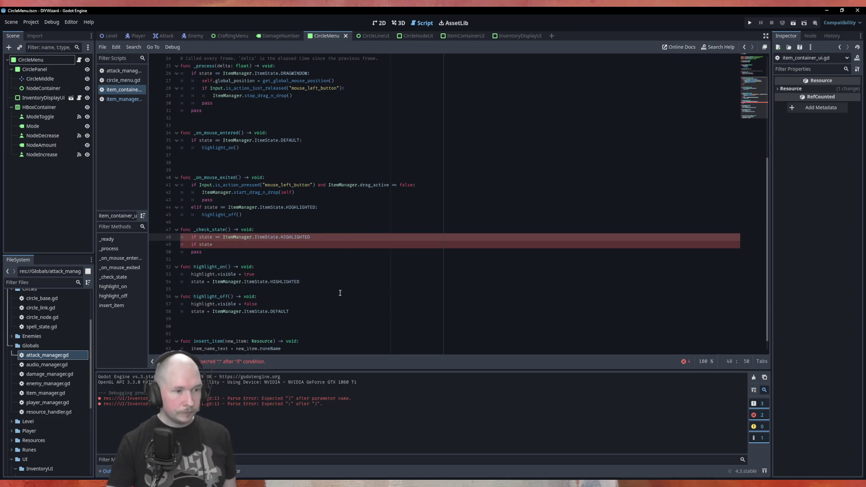
# Step: Duplicate the HIGHLIGHTED check, change the copy to ItemState.DEFAULT, and comment out the extra line
pyautogui.click(342, 242)
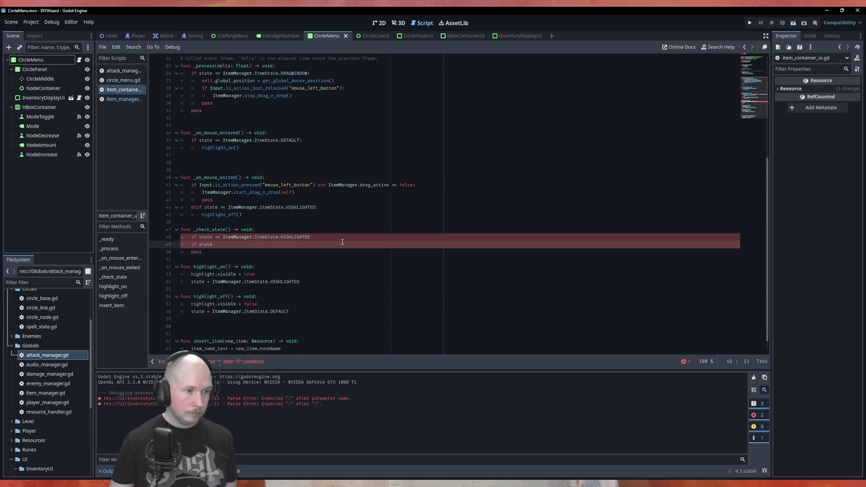
pyautogui.press('Up')
pyautogui.hotkey('ctrl', 'shift', 'd')
pyautogui.hotkey('ctrl', 'shift', 'd')
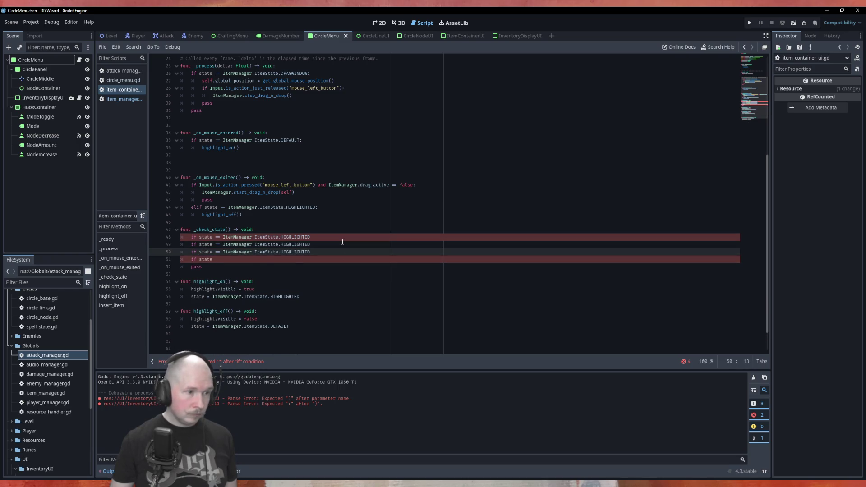
pyautogui.press('Down')
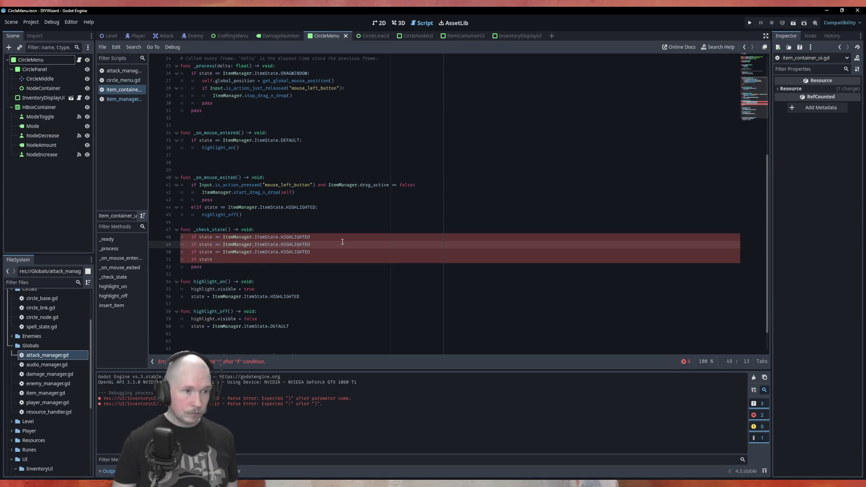
pyautogui.press('BackSpace')
pyautogui.press('BackSpace')
pyautogui.press('BackSpace')
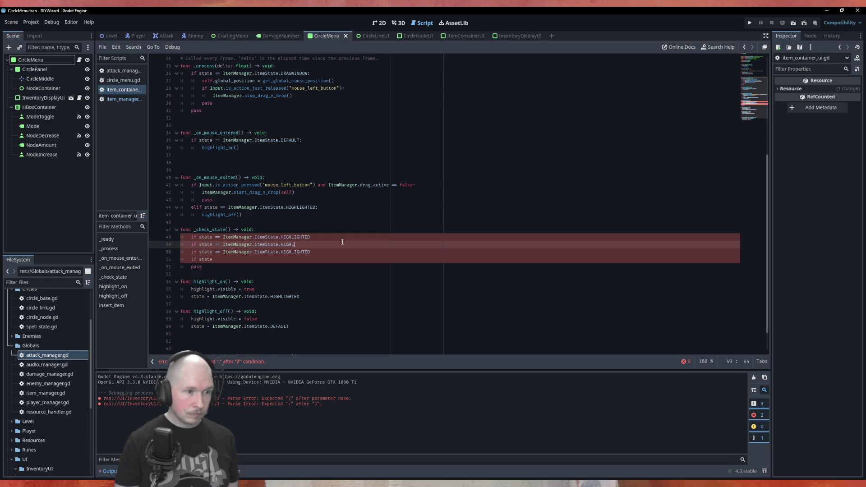
pyautogui.press('BackSpace')
pyautogui.press('BackSpace')
pyautogui.press('Return')
pyautogui.press('Down')
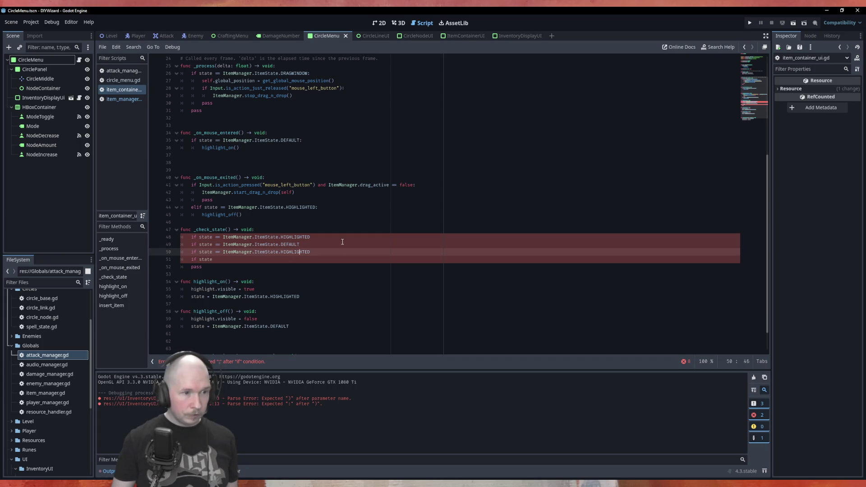
pyautogui.hotkey('ctrl', 'shift', 'Right')
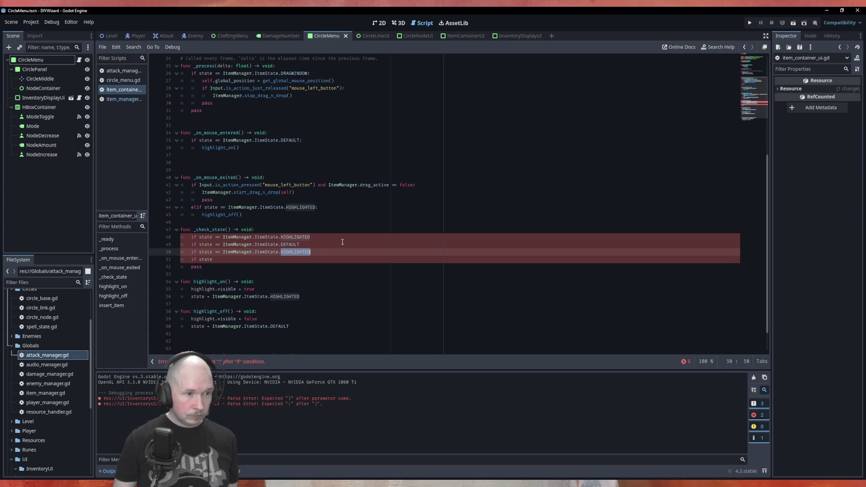
pyautogui.press('Home')
pyautogui.hotkey('ctrl', 'k')
pyautogui.press('Up')
pyautogui.press('Up')
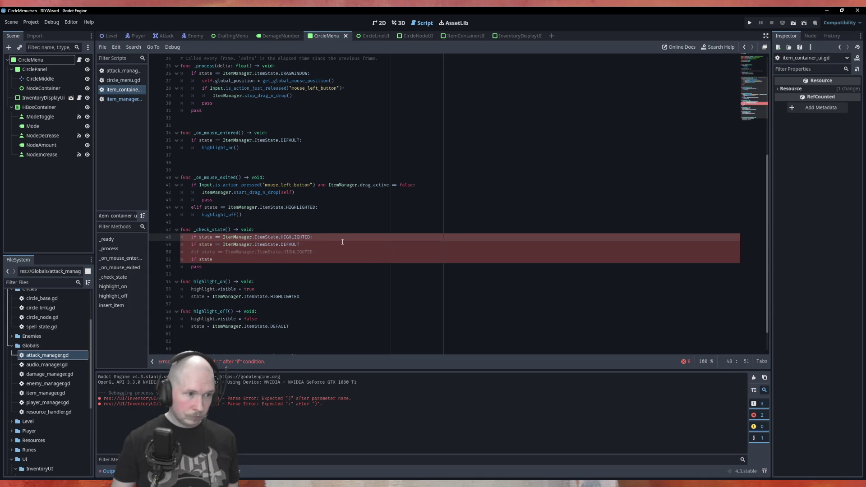
pyautogui.press('Down')
pyautogui.press('Down')
pyautogui.press('Down')
pyautogui.press('BackSpace')
pyautogui.press('BackSpace')
pyautogui.press('BackSpace')
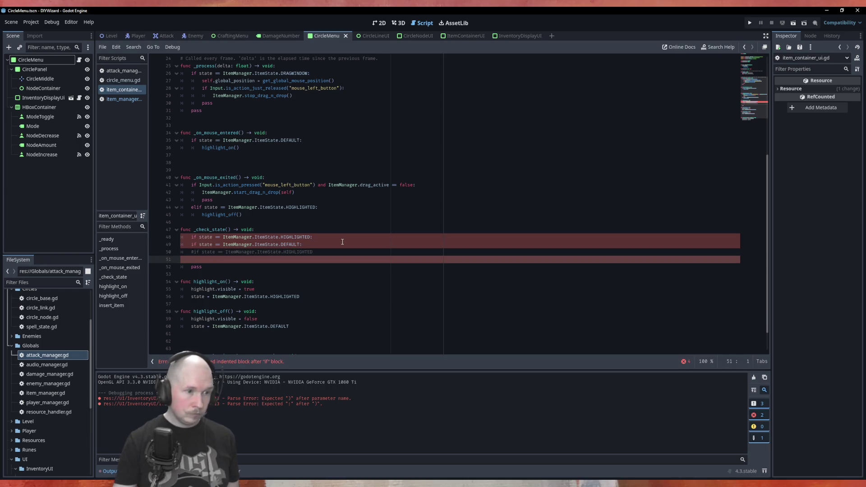
# Step: Put highlight.visible = true under the HIGHLIGHTED branch and highlight.visible = false under DEFAULT
pyautogui.click(343, 242)
pyautogui.press('Up')
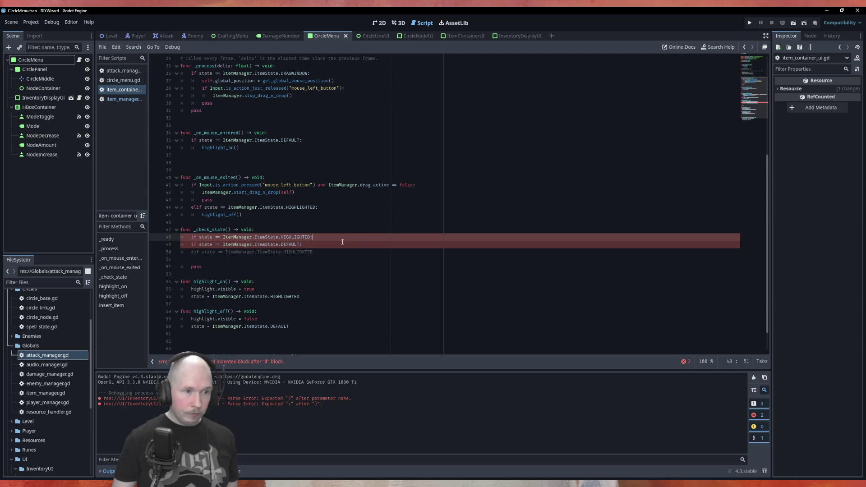
pyautogui.press('End')
pyautogui.press('Return')
pyautogui.press('Down')
pyautogui.press('Down')
pyautogui.press('Down')
pyautogui.hotkey('alt', 'Down')
pyautogui.hotkey('alt', 'Up')
pyautogui.hotkey('ctrl', 'shift', 'd')
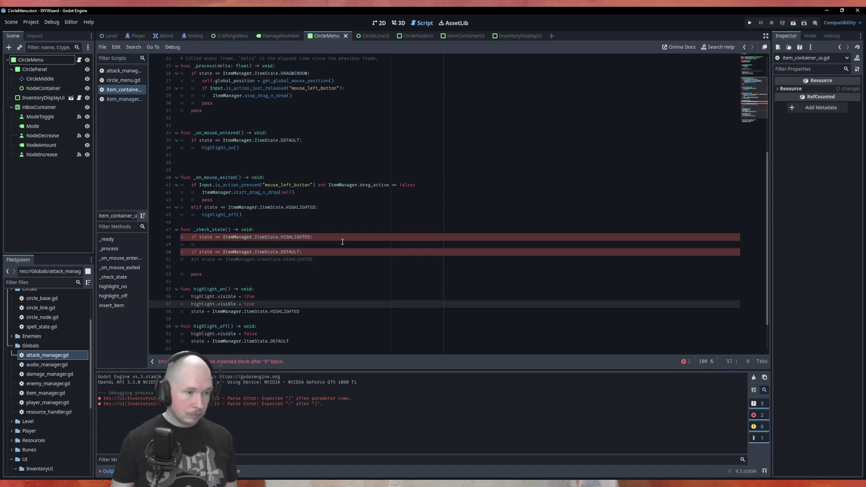
pyautogui.hotkey('alt', 'Up')
pyautogui.hotkey('alt', 'Up')
pyautogui.hotkey('alt', 'Up')
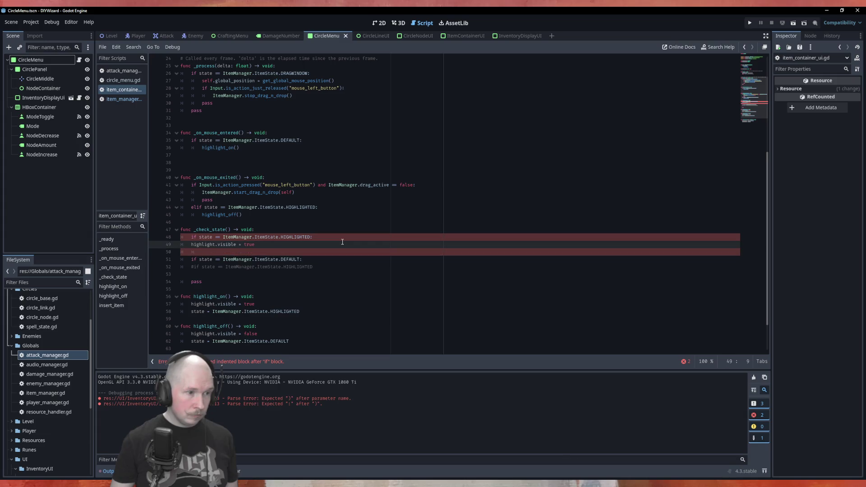
pyautogui.press('Tab')
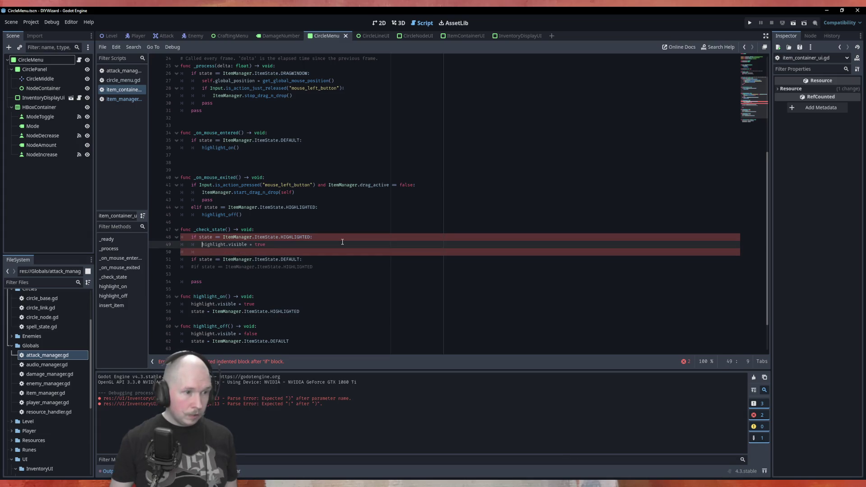
pyautogui.hotkey('ctrl', 'shift', 'd')
pyautogui.hotkey('alt', 'Down')
pyautogui.hotkey('alt', 'Down')
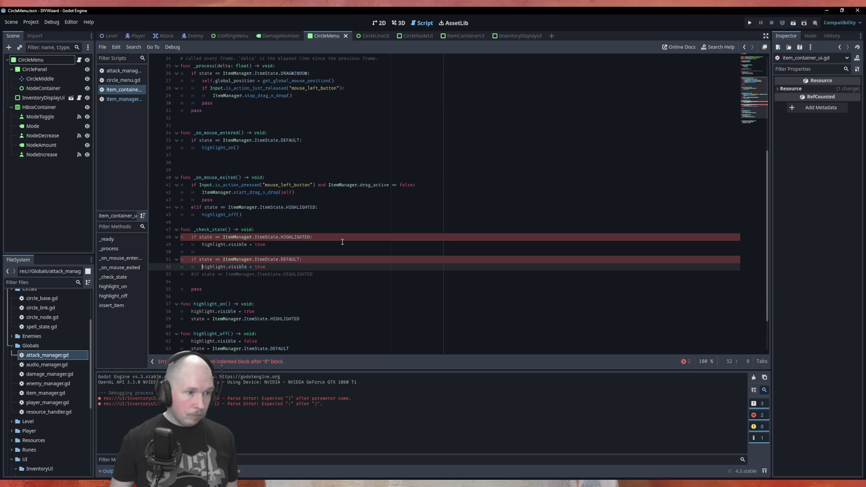
pyautogui.press('BackSpace')
pyautogui.press('BackSpace')
pyautogui.press('BackSpace')
pyautogui.write('fals')
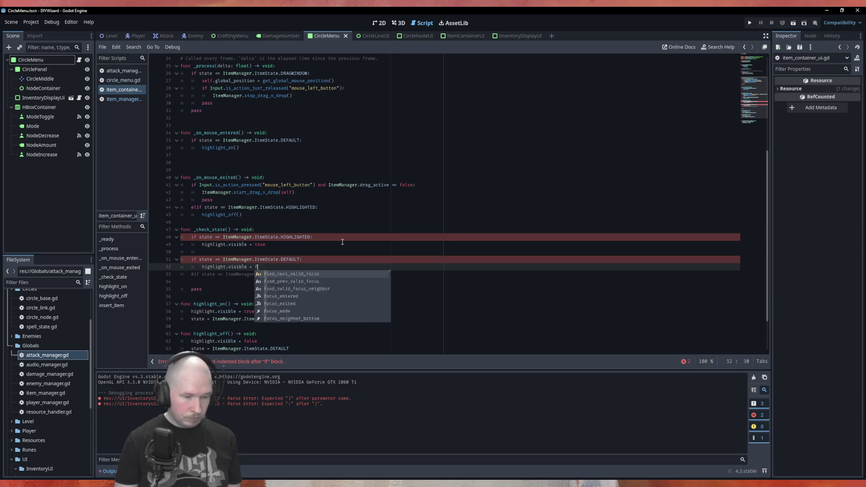
pyautogui.press('Return')
pyautogui.press('Up')
pyautogui.press('Up')
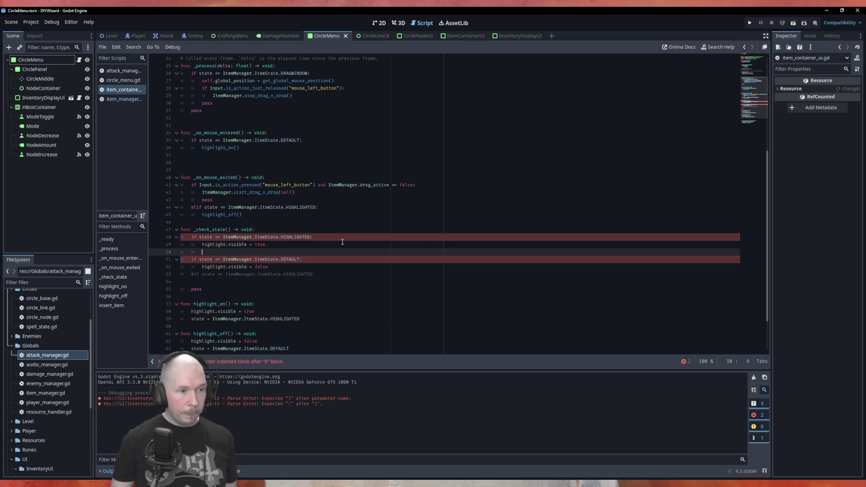
pyautogui.press('BackSpace')
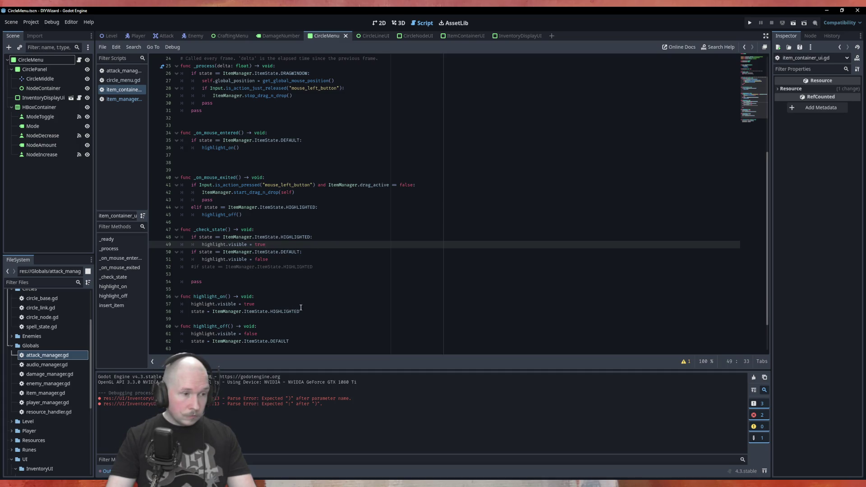
pyautogui.moveTo(300, 312); pyautogui.dragTo(195, 310)
pyautogui.hotkey('ctrl', 'c')
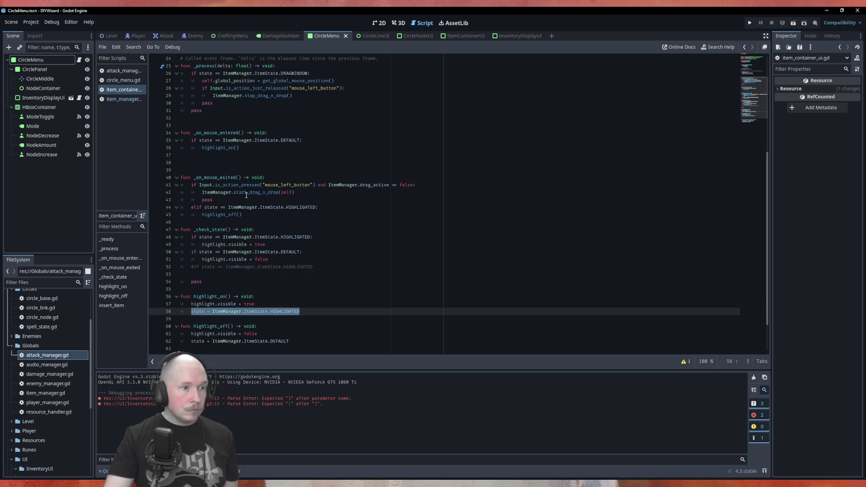
# Step: In _on_mouse_entered, set state to HIGHLIGHTED and comment out the highlight_on() call
pyautogui.click(315, 140)
pyautogui.press('Return')
pyautogui.hotkey('ctrl', 'v')
pyautogui.press('Down')
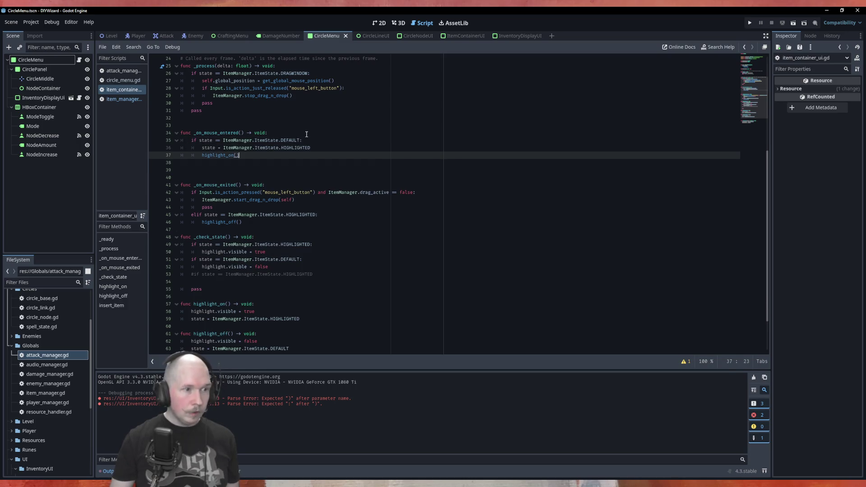
pyautogui.write('#')
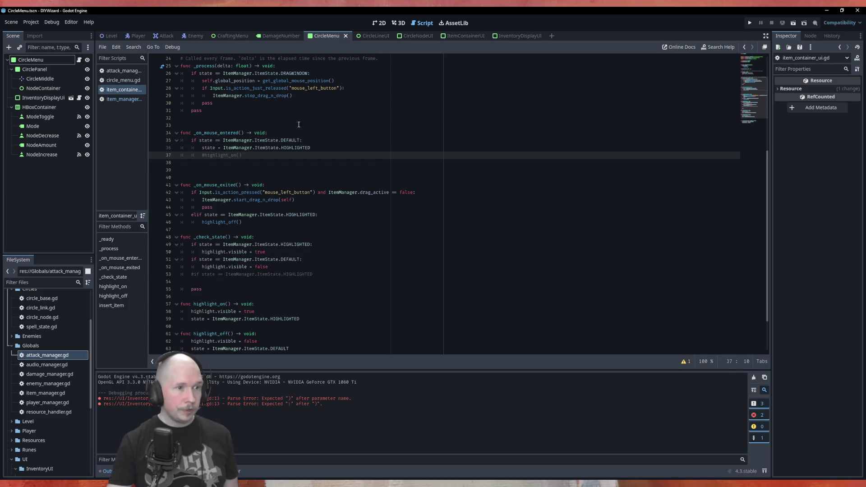
pyautogui.scroll(-1, 299, 318)
pyautogui.moveTo(289, 326); pyautogui.dragTo(190, 327)
pyautogui.hotkey('ctrl', 'c')
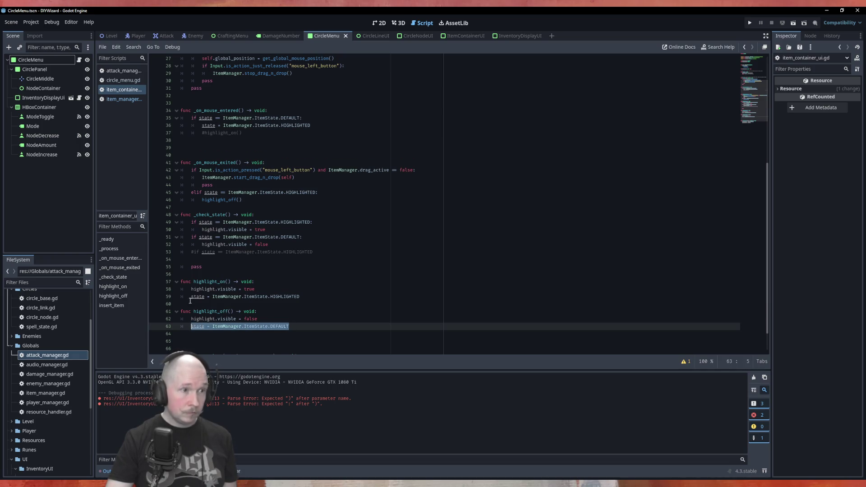
# Step: In _on_mouse_exited, set state to DEFAULT, comment out highlight_off(), and run the game with F5
pyautogui.click(343, 192)
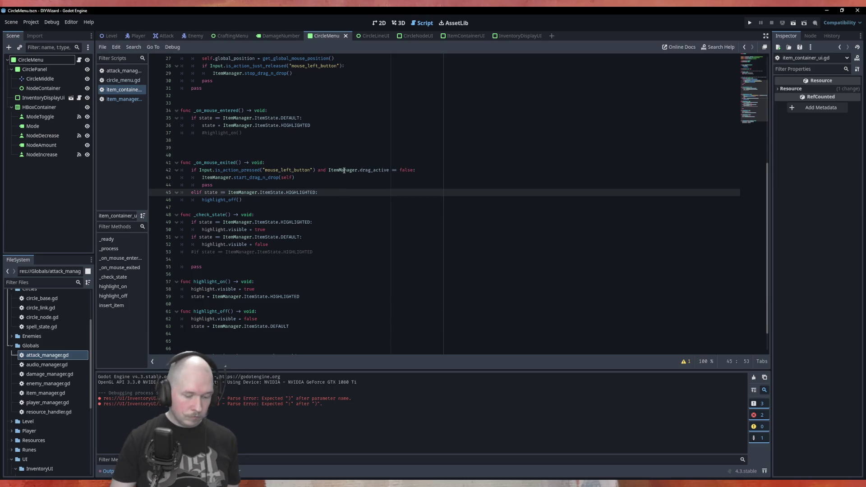
pyautogui.press('Return')
pyautogui.hotkey('ctrl', 'v')
pyautogui.press('Down')
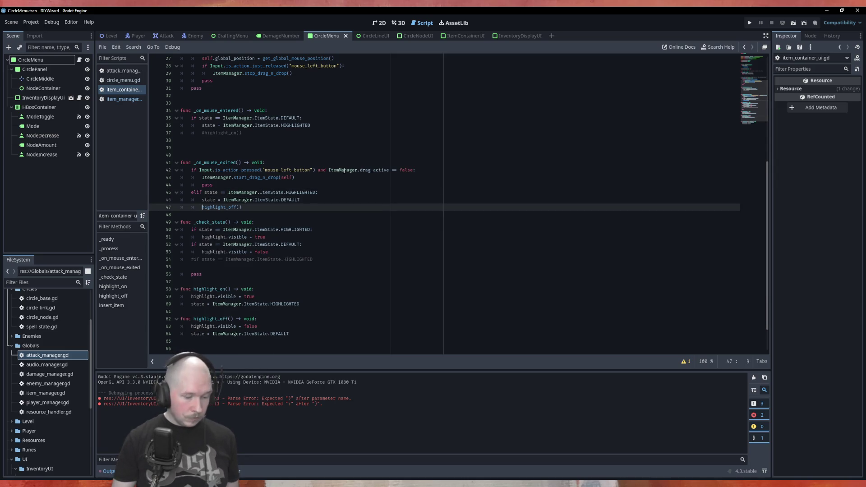
pyautogui.hotkey('ctrl', 'k')
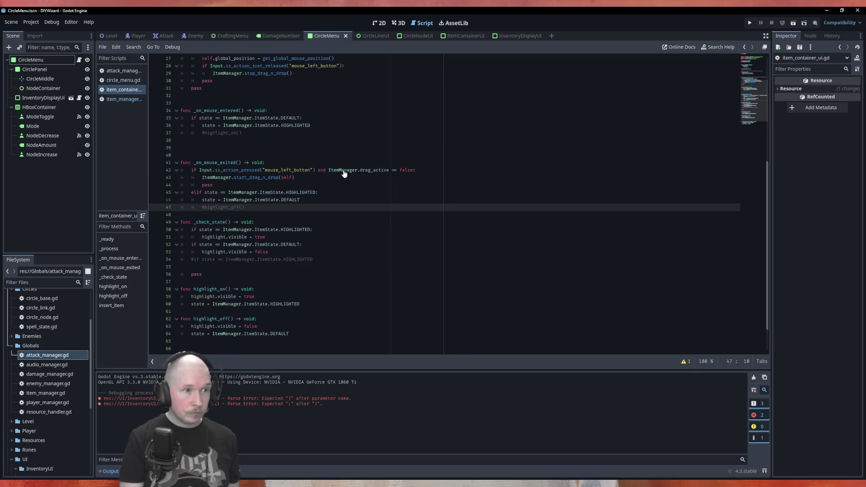
pyautogui.press('F5')
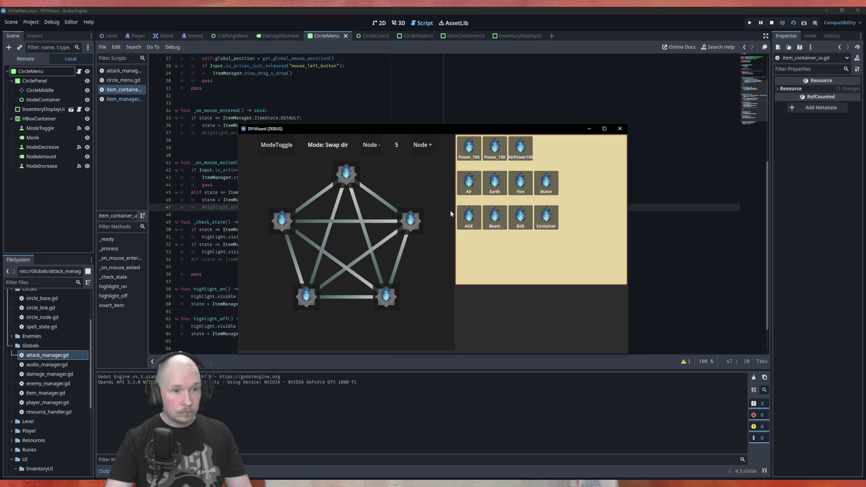
# Step: Drag an item container in the running game, triggering the invalid highlight.visible assignment error
pyautogui.moveTo(550, 231); pyautogui.dragTo(555, 239)
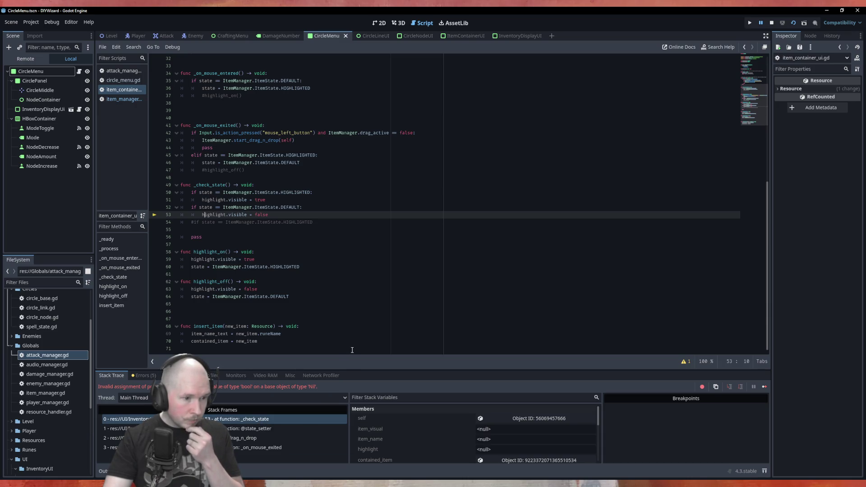
# Step: Stop the debug session with F8 and copy the 'if state == ItemManager.ItemState.DRAGWINDOW:' line
pyautogui.scroll(6, 384, 295)
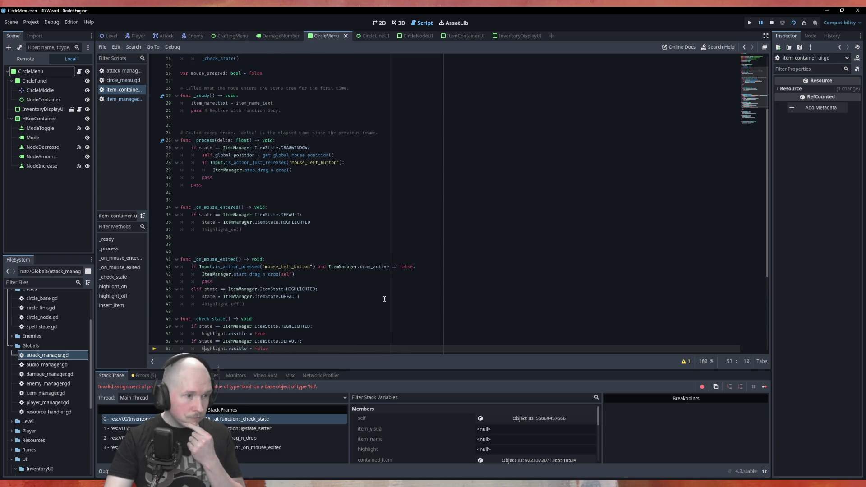
pyautogui.scroll(-2, 268, 340)
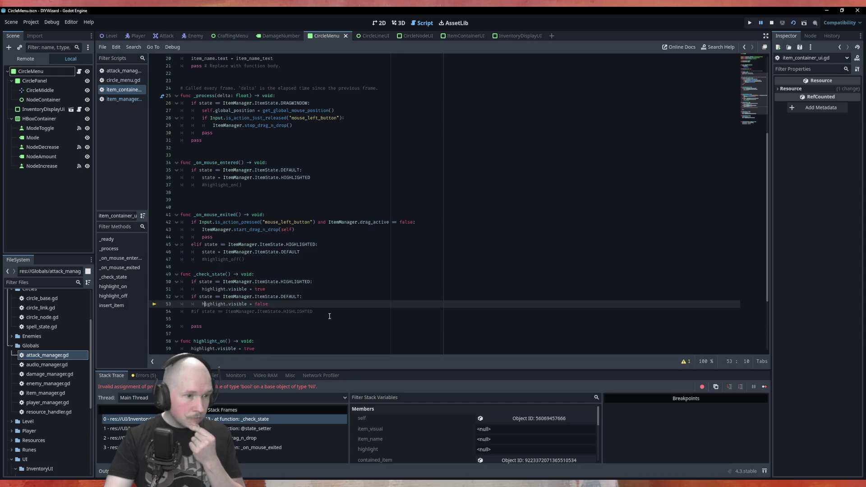
pyautogui.scroll(4, 274, 338)
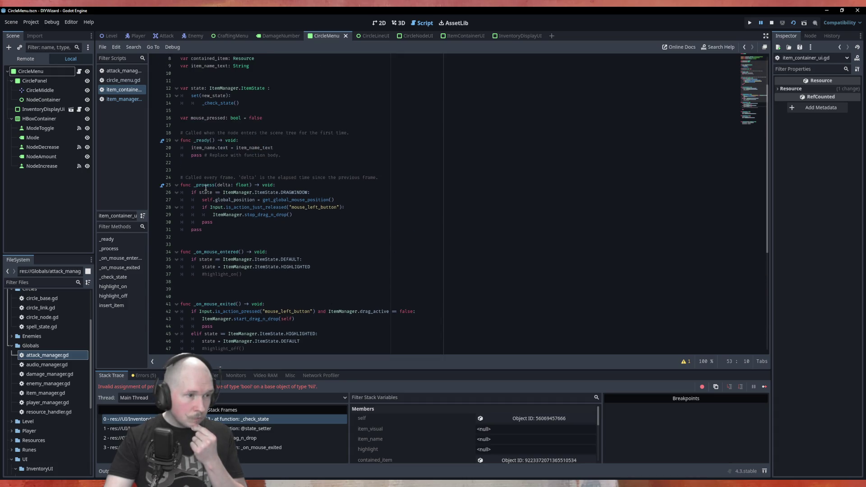
pyautogui.press('F8')
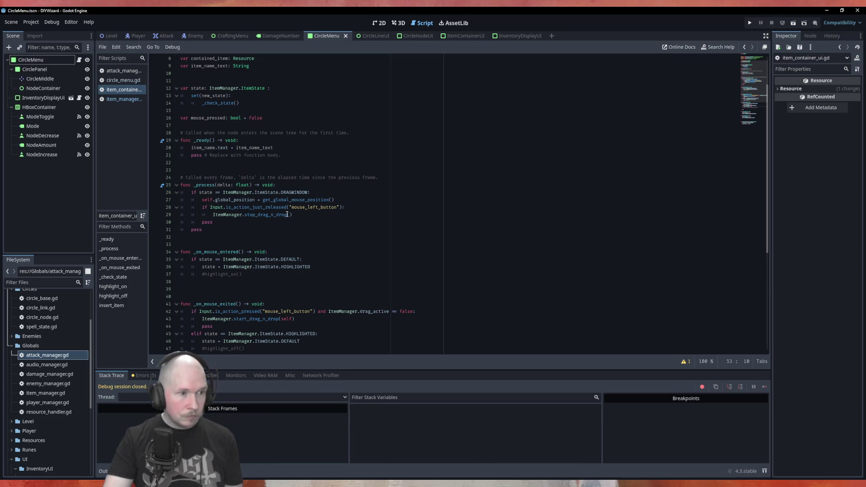
pyautogui.moveTo(308, 193); pyautogui.dragTo(191, 196)
pyautogui.moveTo(317, 193); pyautogui.dragTo(187, 194)
pyautogui.hotkey('ctrl', 'c')
pyautogui.scroll(-7, 280, 266)
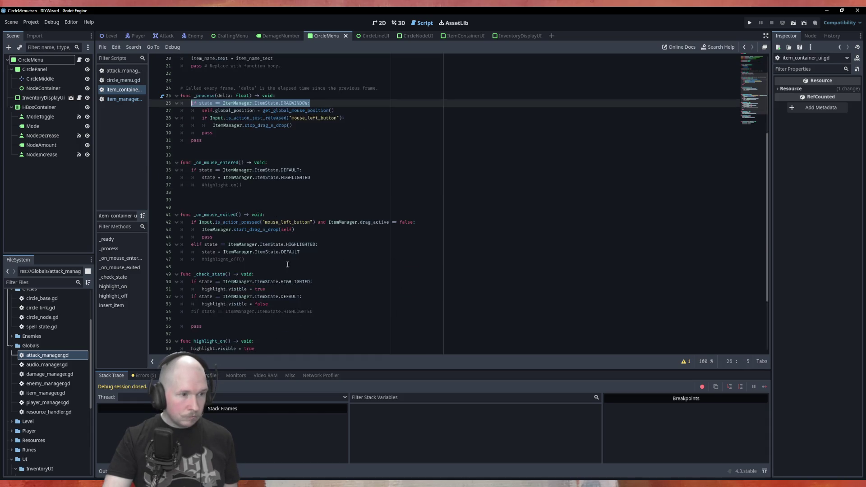
pyautogui.click(270, 207)
# Step: Paste the DRAGWINDOW check with a pass body atop _check_state and turn the following checks into elif
pyautogui.press('Return')
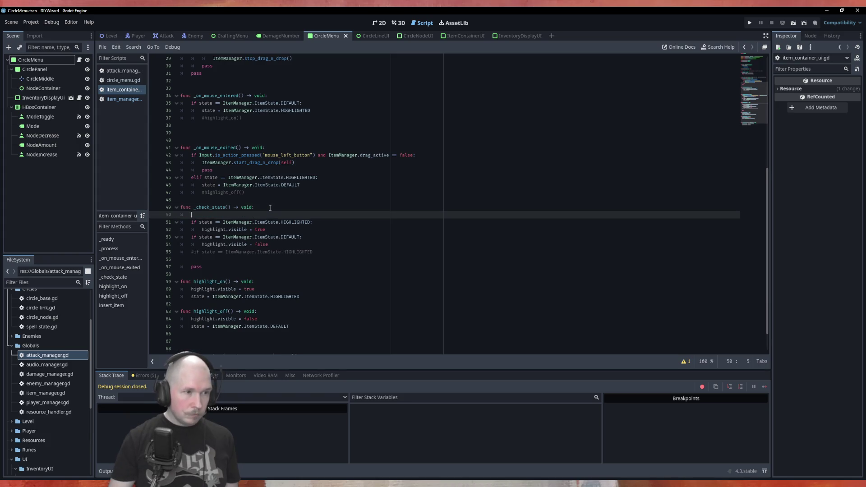
pyautogui.hotkey('ctrl', 'v')
pyautogui.press('Return')
pyautogui.write('pass')
pyautogui.press('Down')
pyautogui.press('Down')
pyautogui.press('Up')
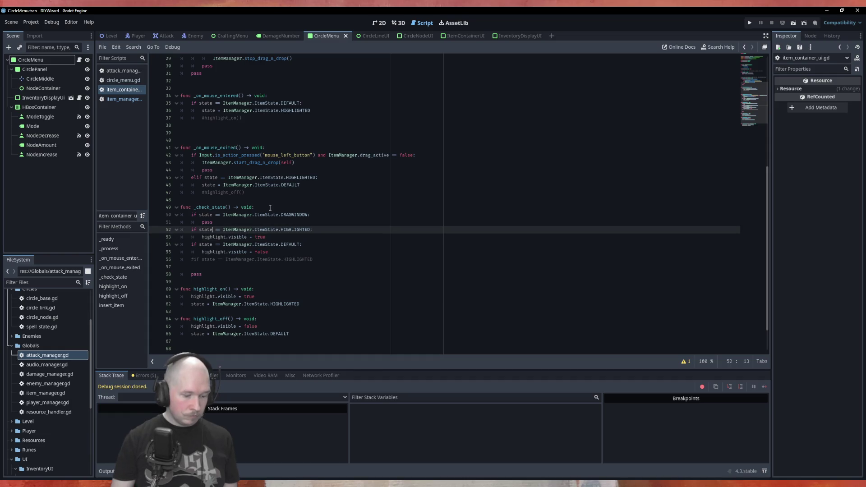
pyautogui.write('el')
pyautogui.press('Down')
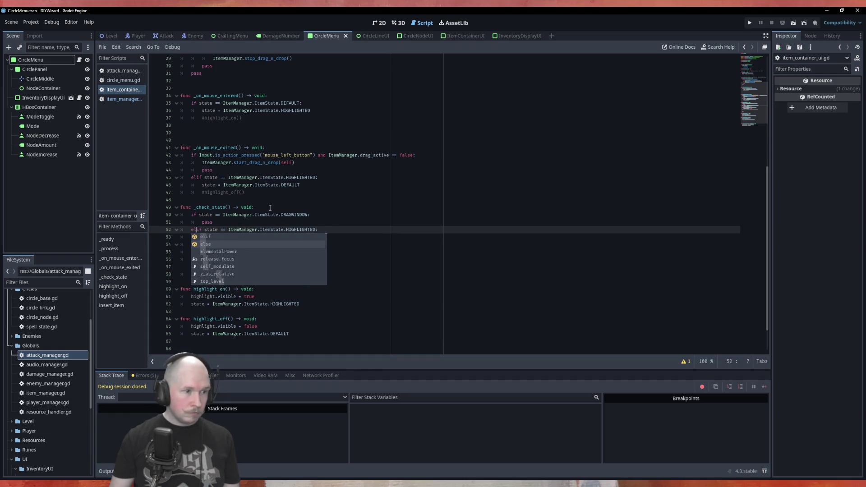
pyautogui.press('Escape')
pyautogui.press('Down')
pyautogui.press('Down')
pyautogui.write('el')
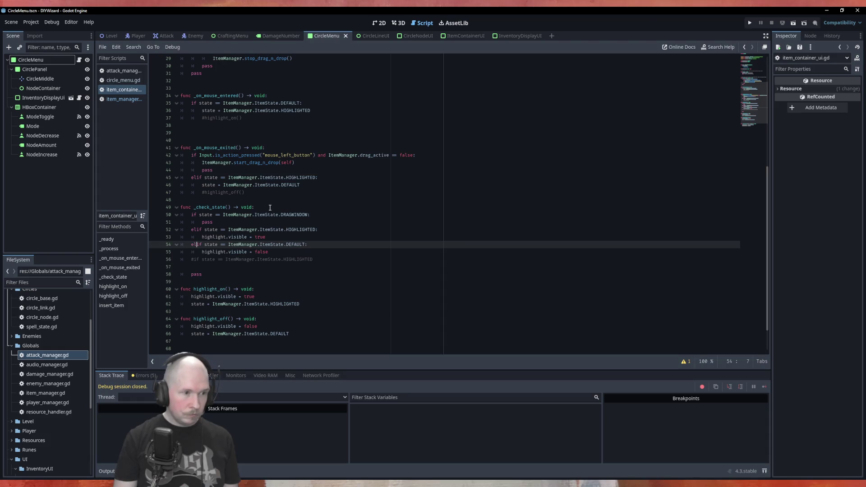
pyautogui.press('Escape')
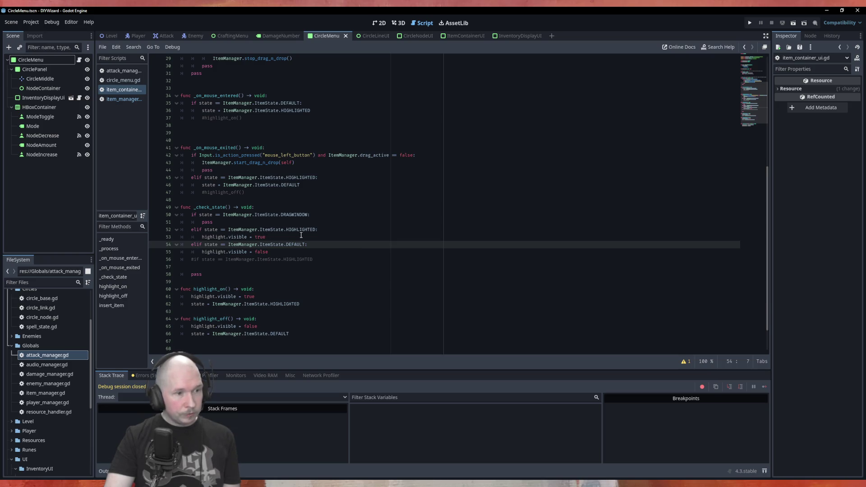
# Step: Add a print("HIGHLIGHT") line under the HIGHLIGHTED branch
pyautogui.click(330, 230)
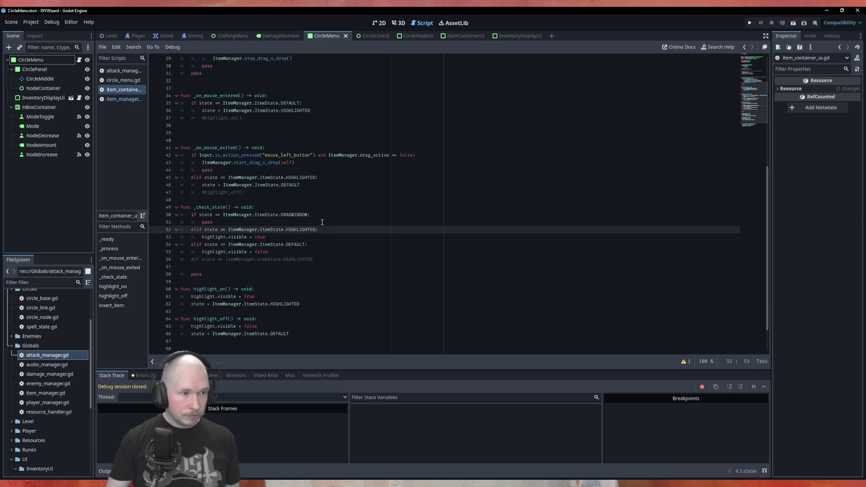
pyautogui.press('Return')
pyautogui.write('print')
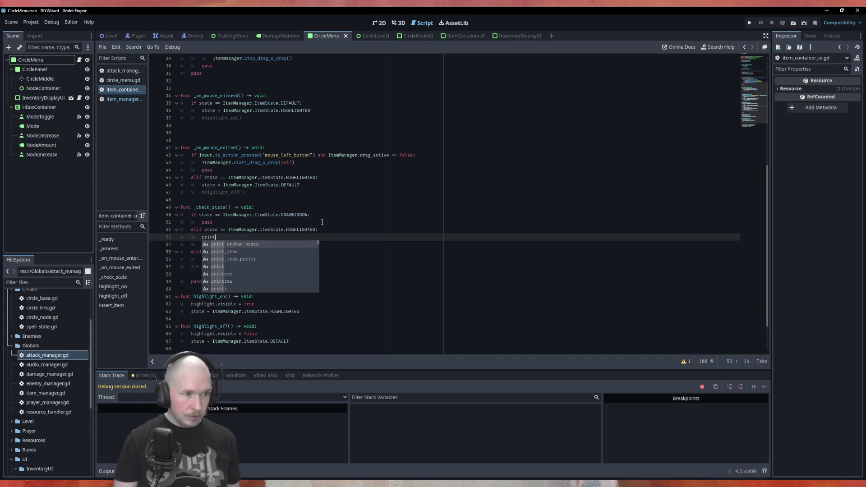
pyautogui.write('("')
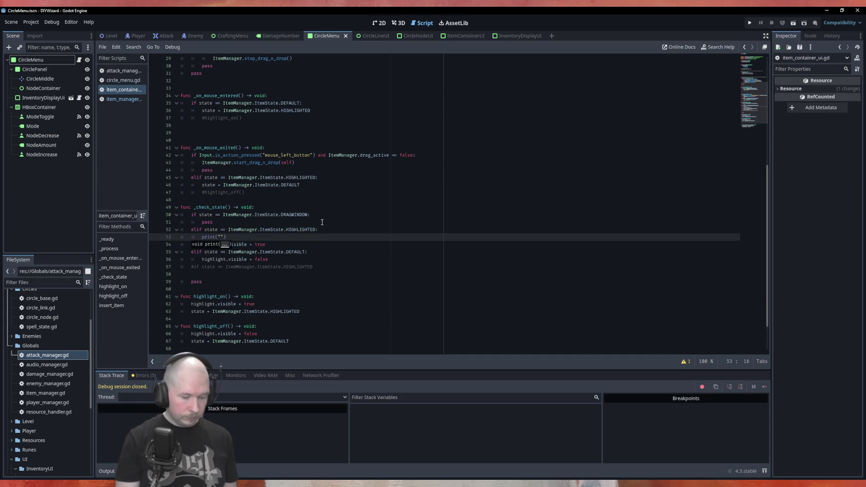
pyautogui.write('HIGHLIGHT')
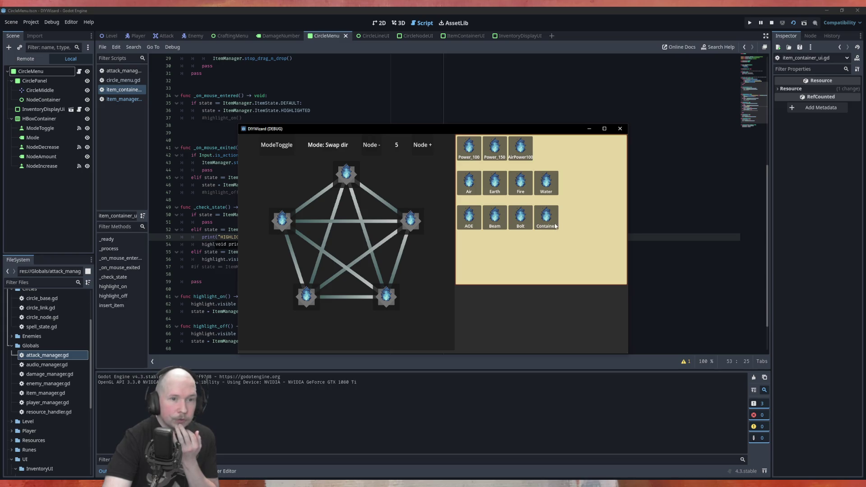
# Step: Stop the debug session and pass new_state to _check_state in the setter call and function signature
pyautogui.moveTo(548, 222); pyautogui.dragTo(572, 217)
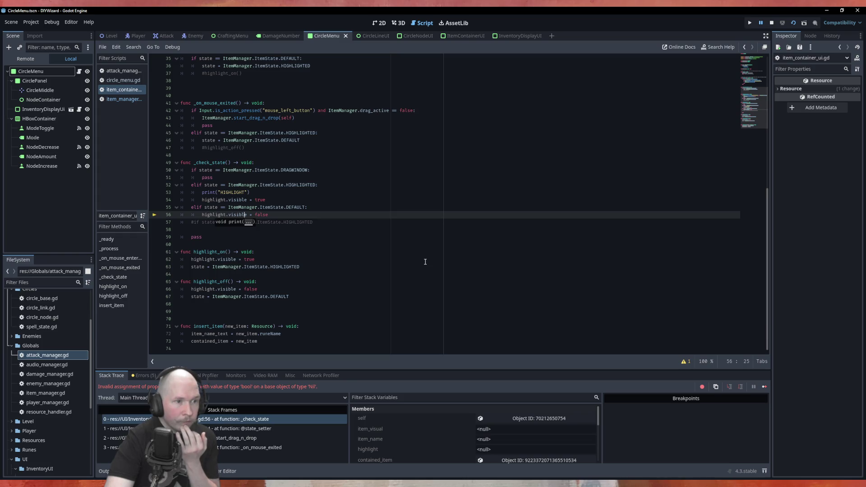
pyautogui.click(772, 23)
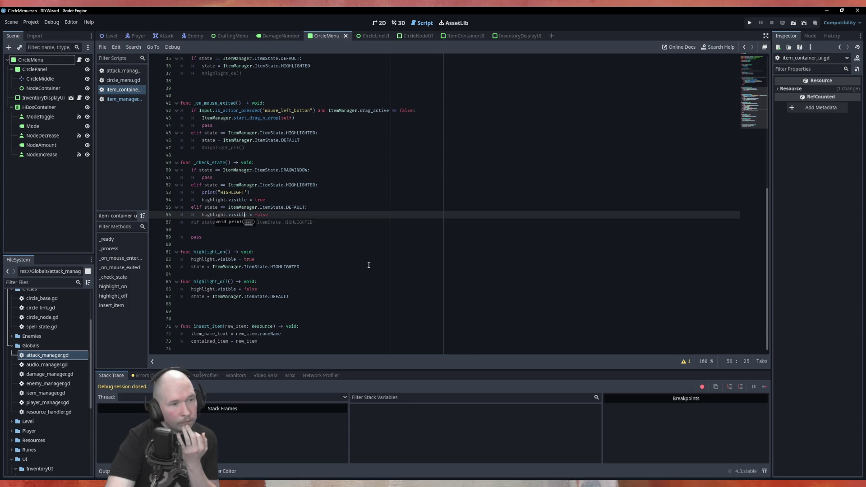
pyautogui.scroll(5, 369, 265)
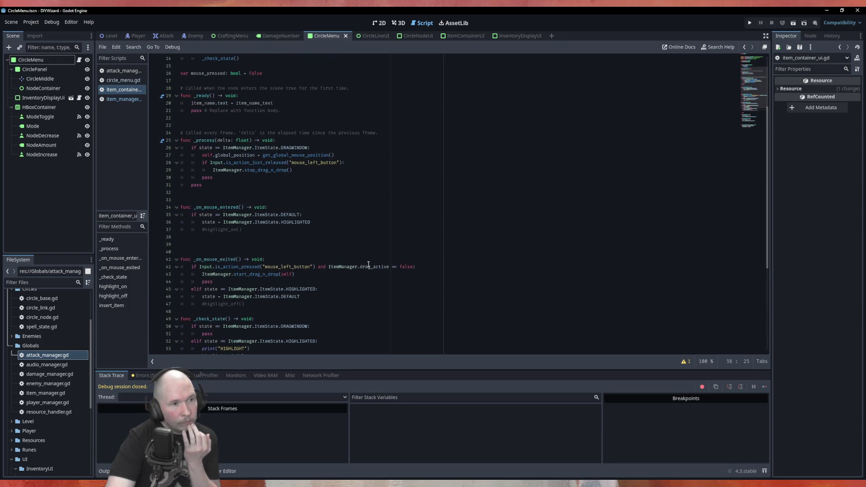
pyautogui.scroll(3, 368, 264)
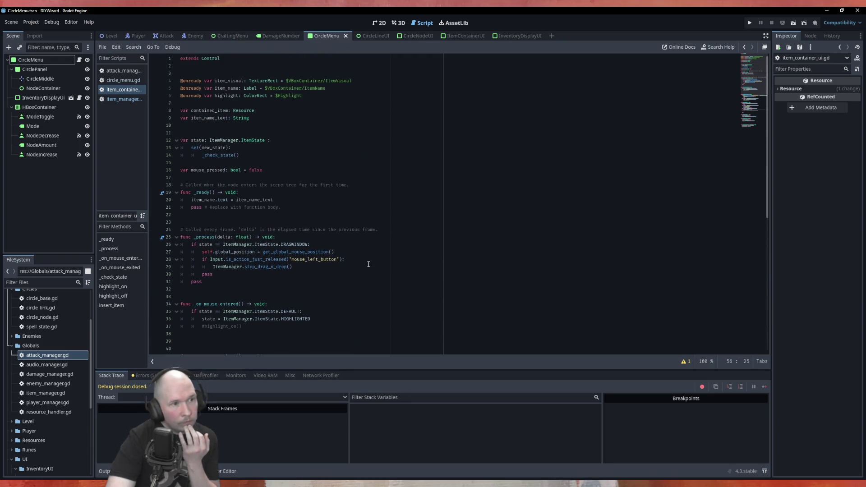
pyautogui.click(236, 155)
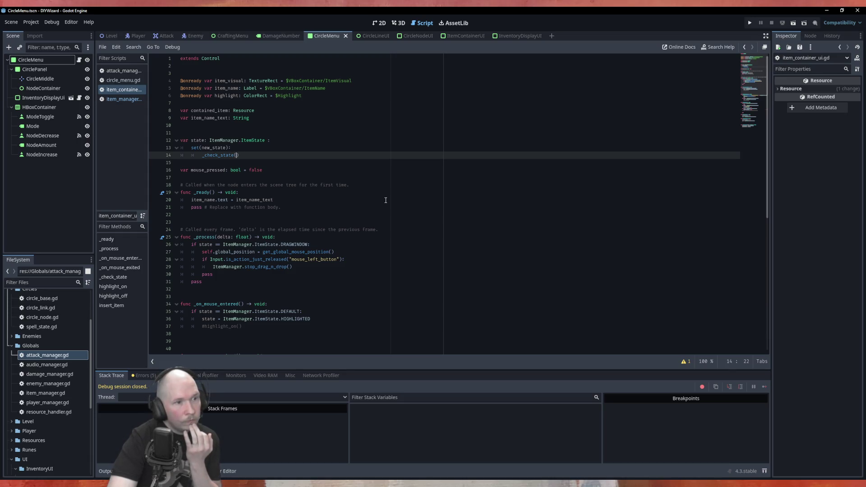
pyautogui.write('new_state')
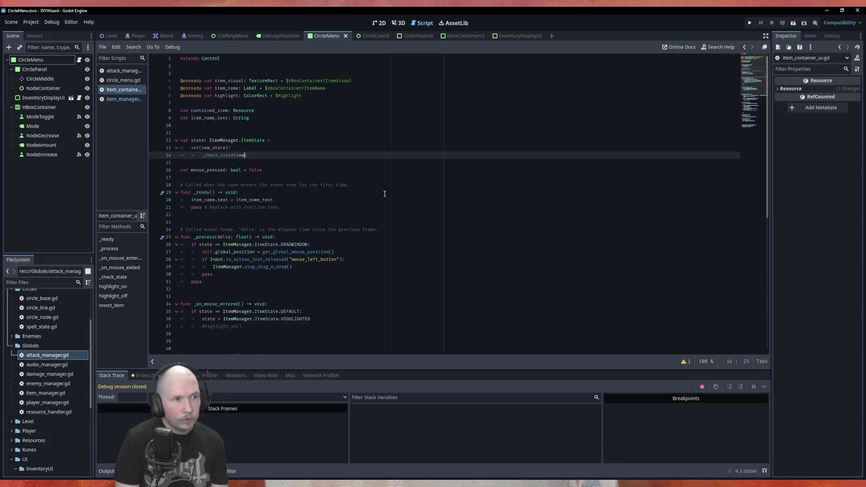
pyautogui.scroll(-10, 371, 191)
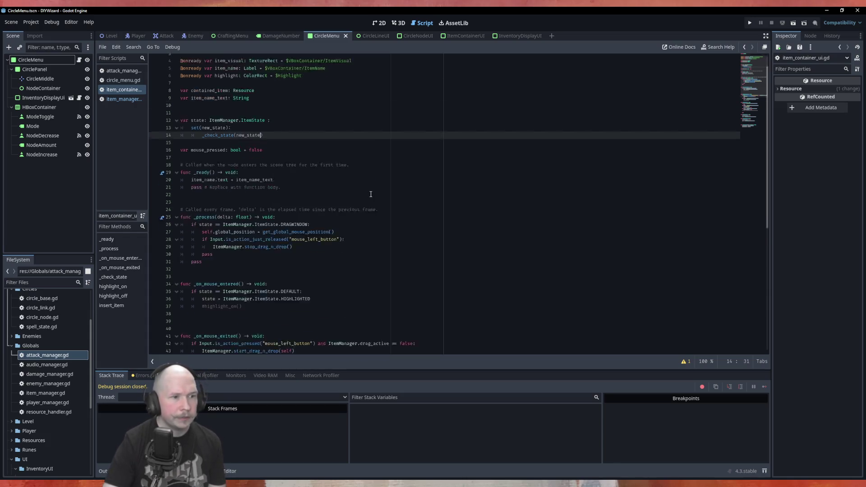
pyautogui.click(227, 192)
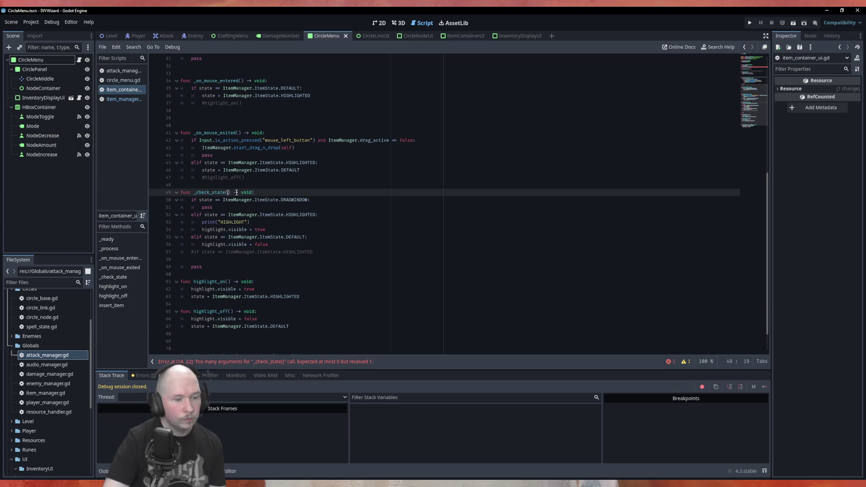
pyautogui.write('new_state')
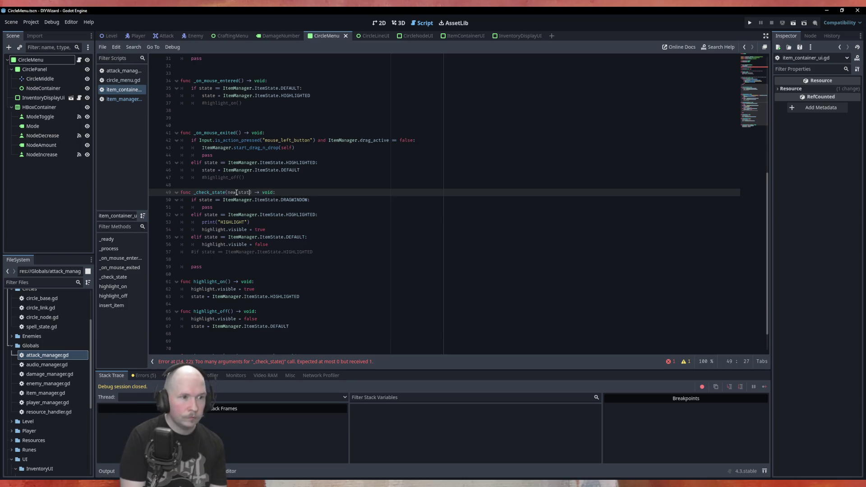
# Step: Replace state with new_state in the DRAGWINDOW, HIGHLIGHTED and DEFAULT conditions, then run with F5
pyautogui.click(198, 200)
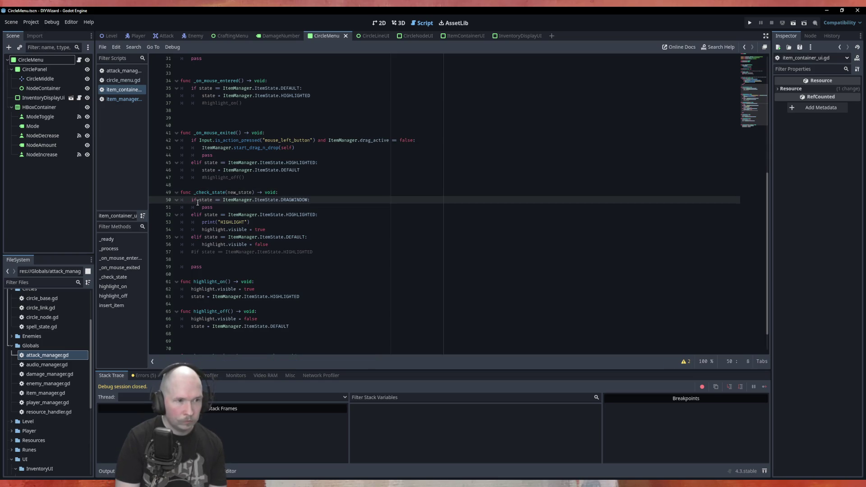
pyautogui.doubleClick(239, 192)
pyautogui.hotkey('ctrl', 'c')
pyautogui.doubleClick(205, 200)
pyautogui.hotkey('ctrl', 'v')
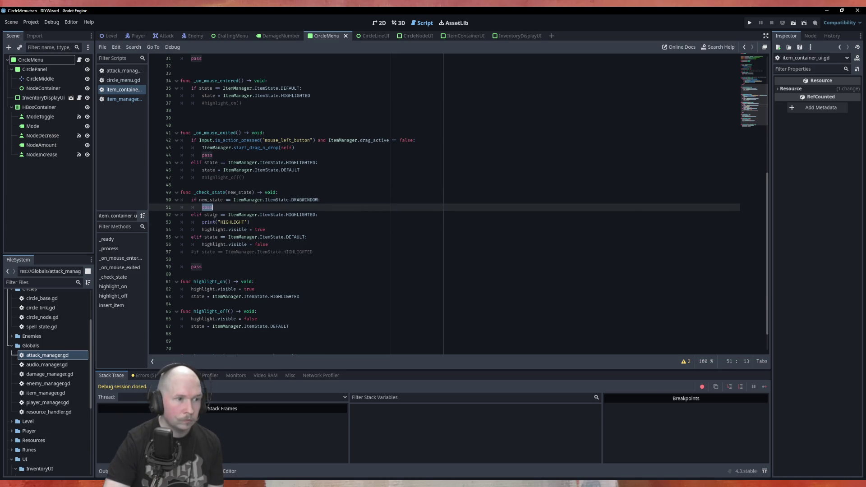
pyautogui.doubleClick(210, 215)
pyautogui.hotkey('ctrl', 'v')
pyautogui.click(212, 238)
pyautogui.doubleClick(212, 238)
pyautogui.hotkey('ctrl', 'v')
pyautogui.press('F5')
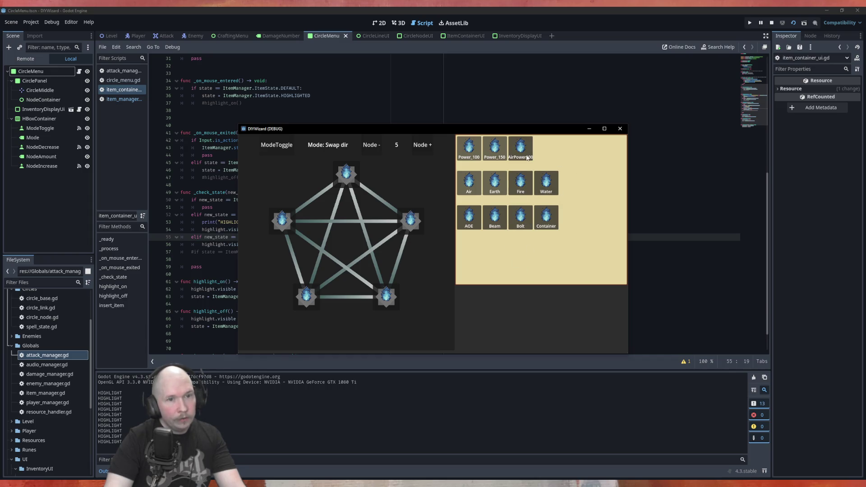
# Step: Pick up the Container item in the running game, then close the game window
pyautogui.click(590, 217)
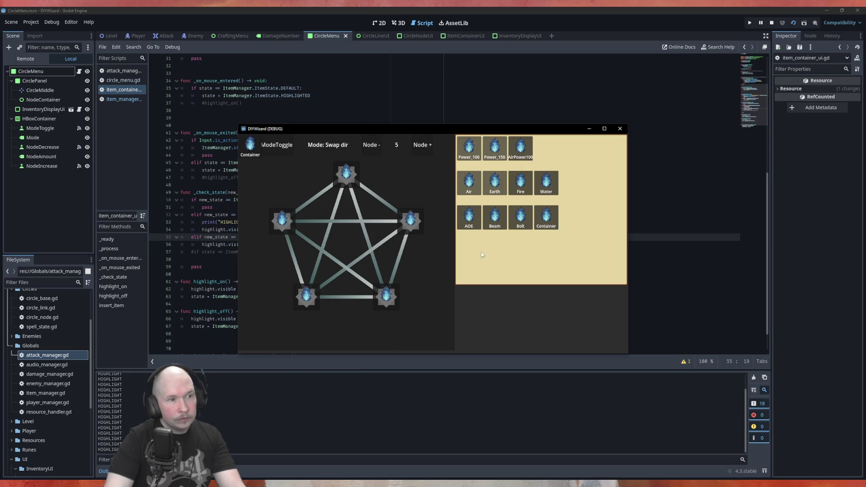
pyautogui.click(620, 129)
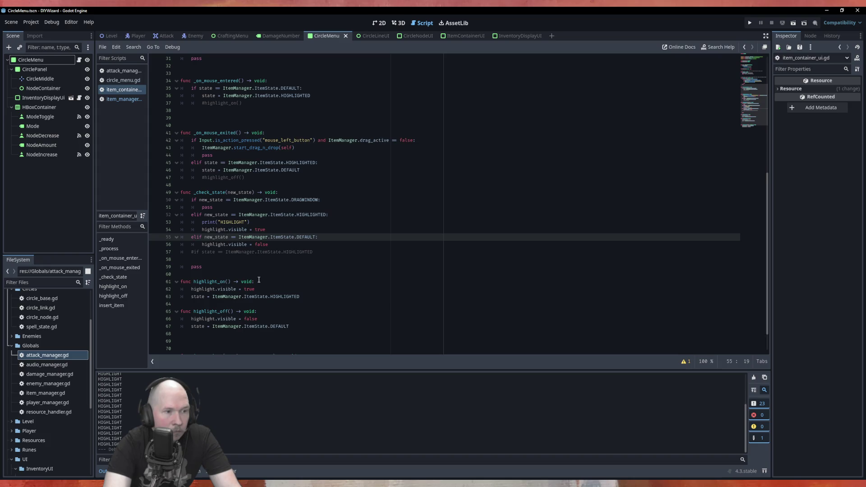
# Step: Inspect the highlight_off and highlight_on functions and the DEFAULT check in _on_mouse_entered
pyautogui.click(192, 318)
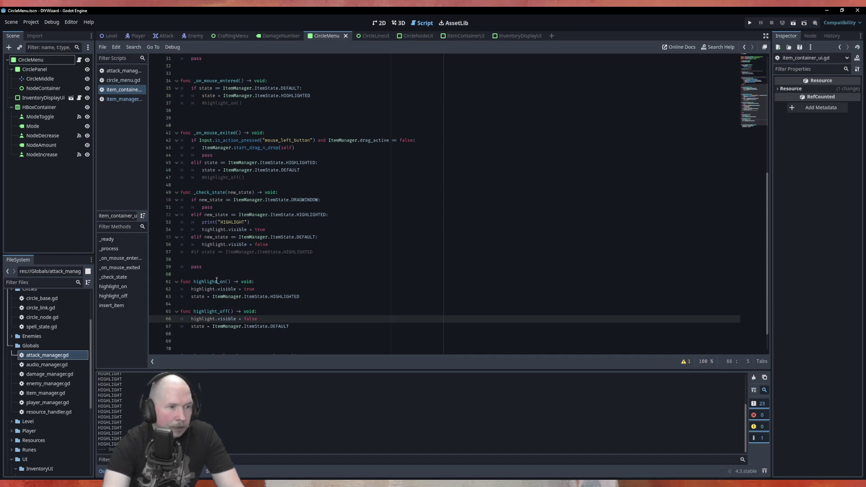
pyautogui.doubleClick(212, 281)
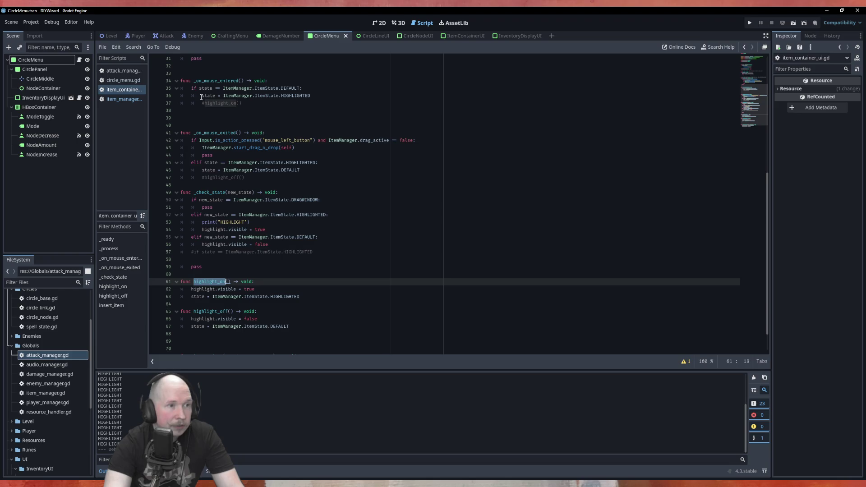
pyautogui.click(311, 88)
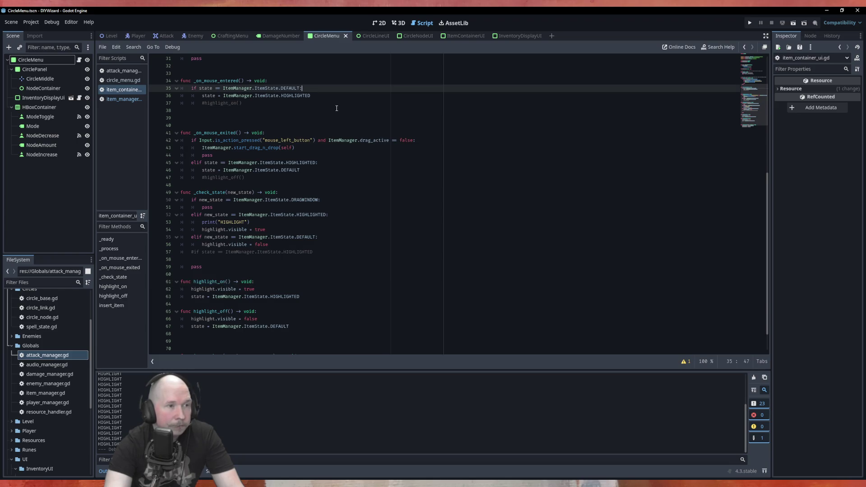
# Step: Insert a blank line below the state setter near the top of item_container_ui.gd
pyautogui.scroll(4, 336, 108)
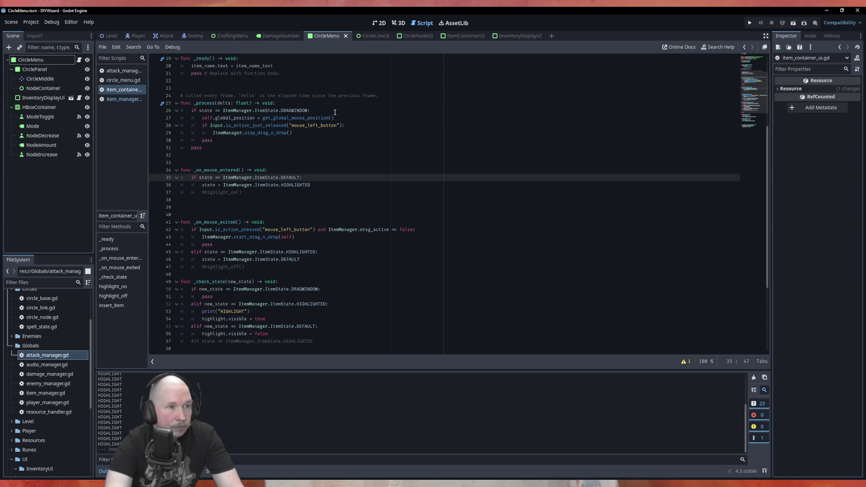
pyautogui.scroll(6, 335, 112)
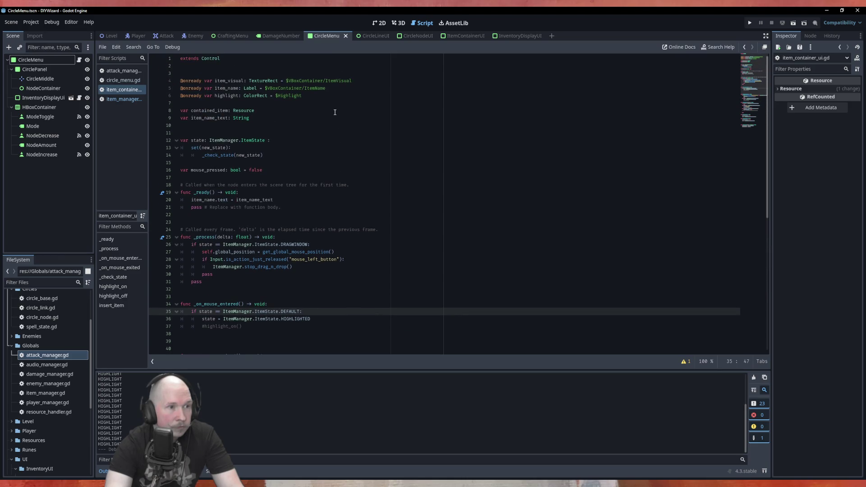
pyautogui.click(277, 163)
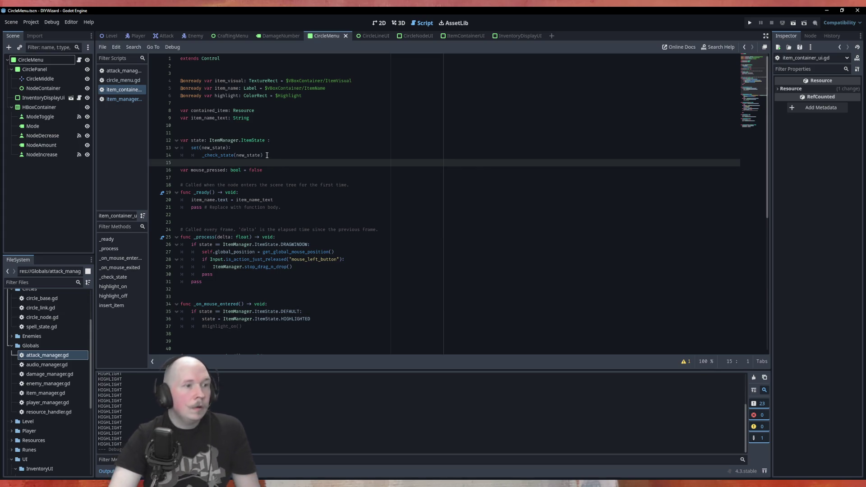
pyautogui.press('Return')
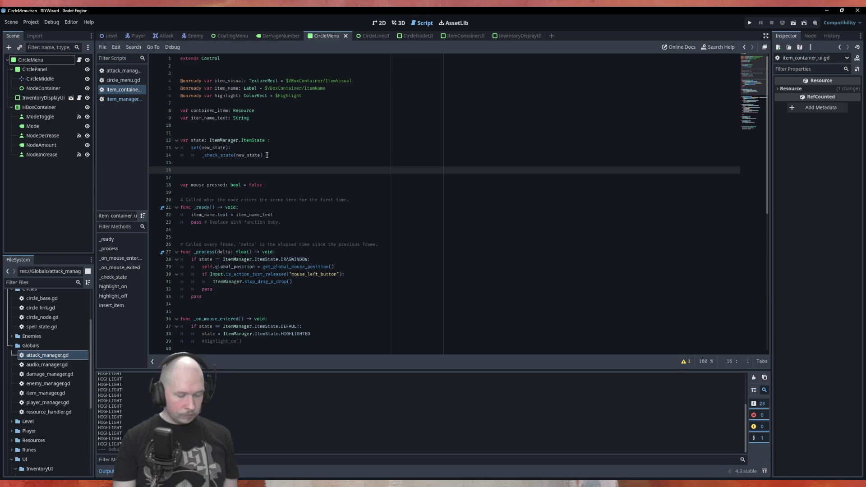
pyautogui.write('sing')
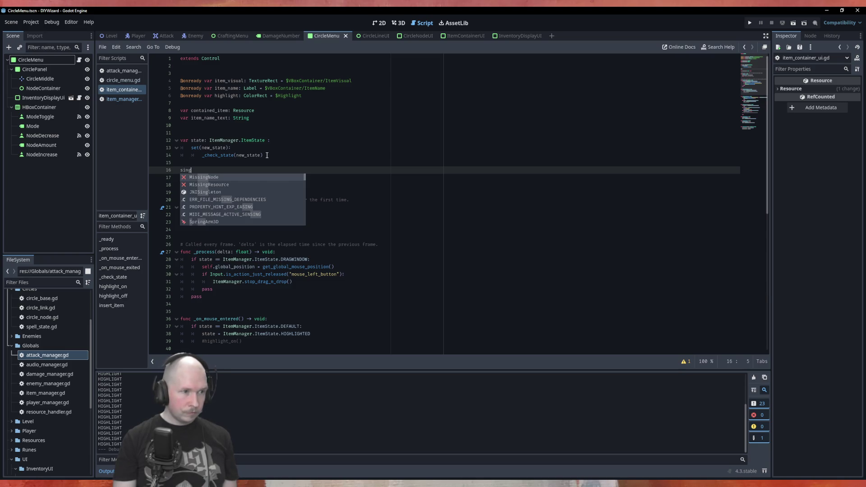
pyautogui.press('BackSpace')
pyautogui.press('BackSpace')
pyautogui.write('gna')
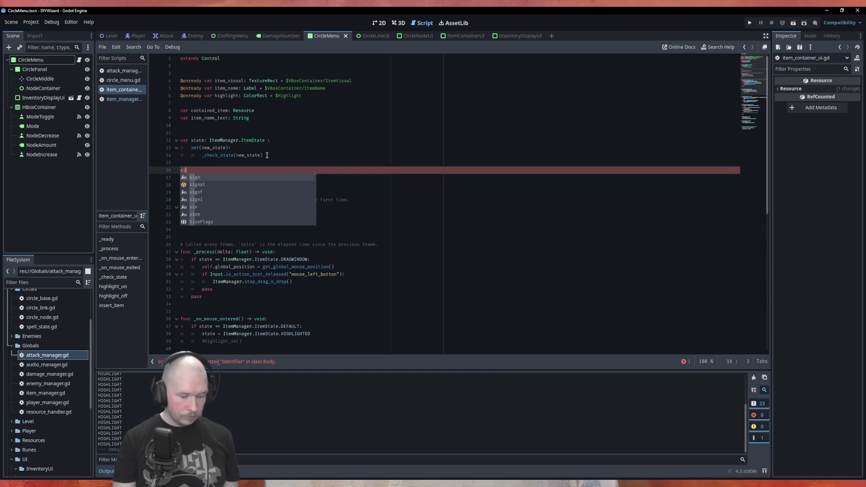
pyautogui.press('Return')
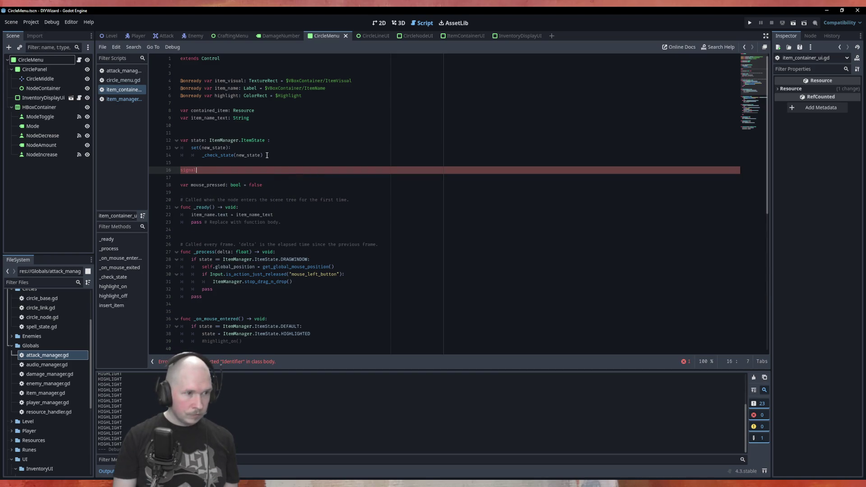
pyautogui.press('BackSpace')
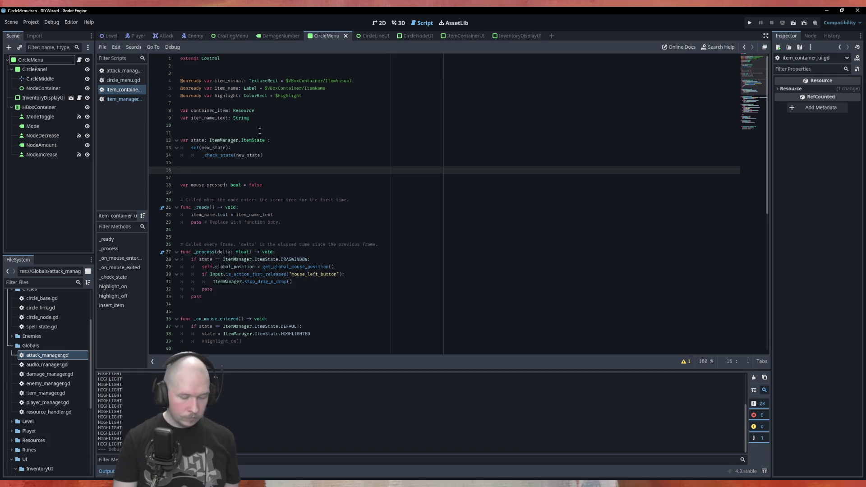
pyautogui.write('sign')
pyautogui.press('Down')
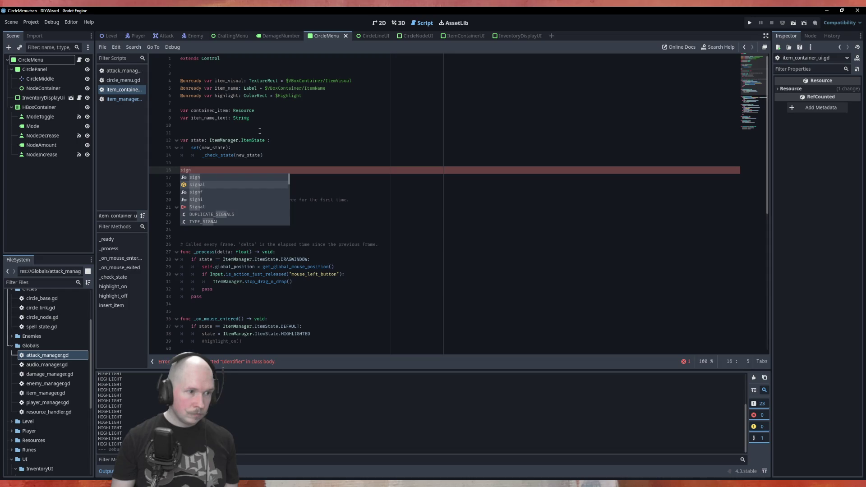
pyautogui.press('BackSpace')
pyautogui.press('BackSpace')
pyautogui.press('BackSpace')
pyautogui.write('emit.')
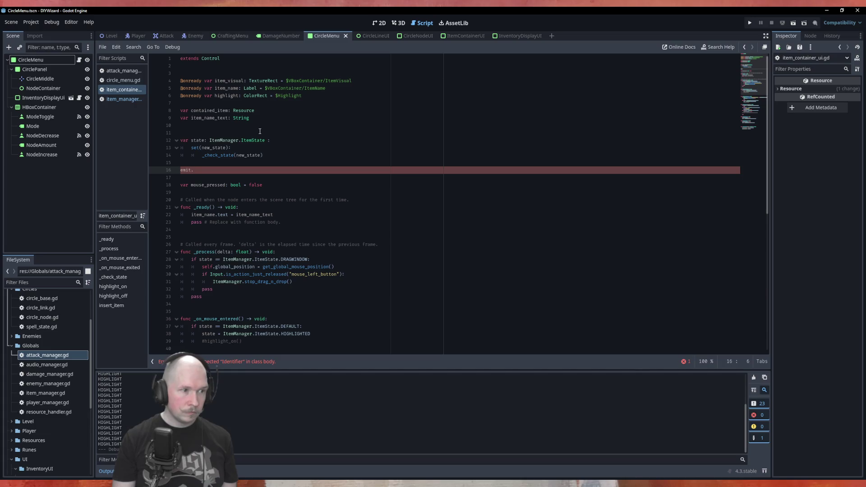
pyautogui.press('BackSpace')
pyautogui.press('BackSpace')
pyautogui.press('BackSpace')
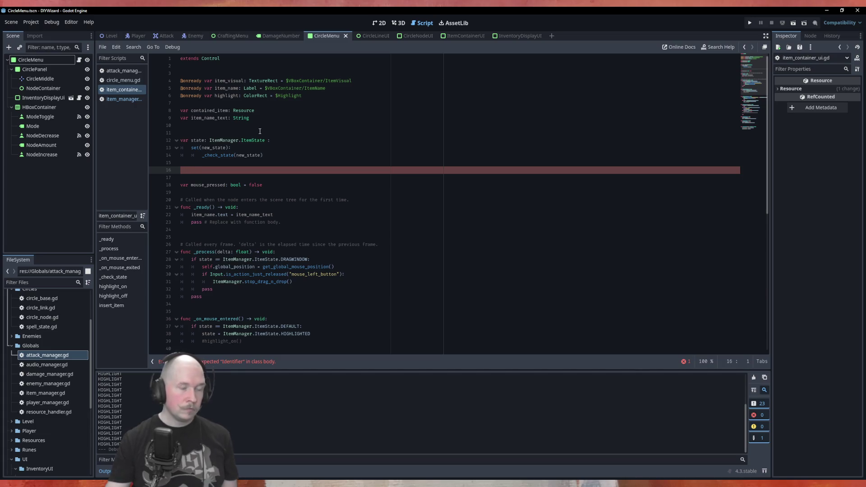
pyautogui.write('emit')
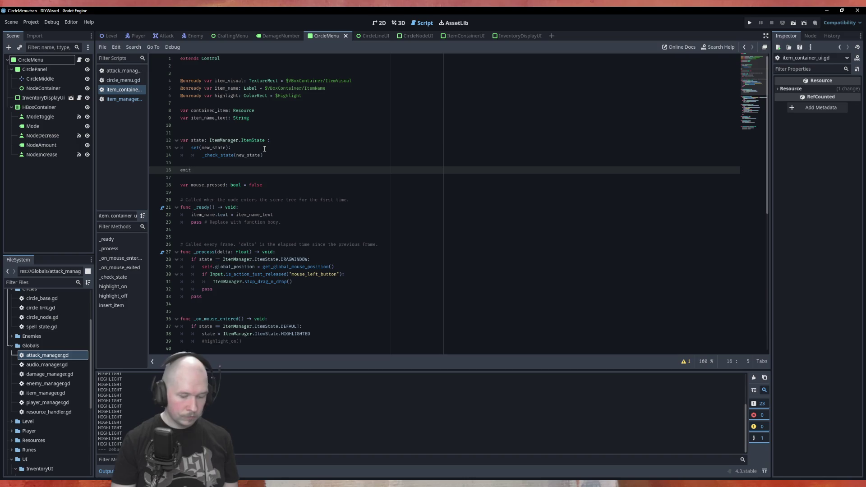
pyautogui.write('_si')
pyautogui.press('BackSpace')
pyautogui.press('BackSpace')
pyautogui.press('BackSpace')
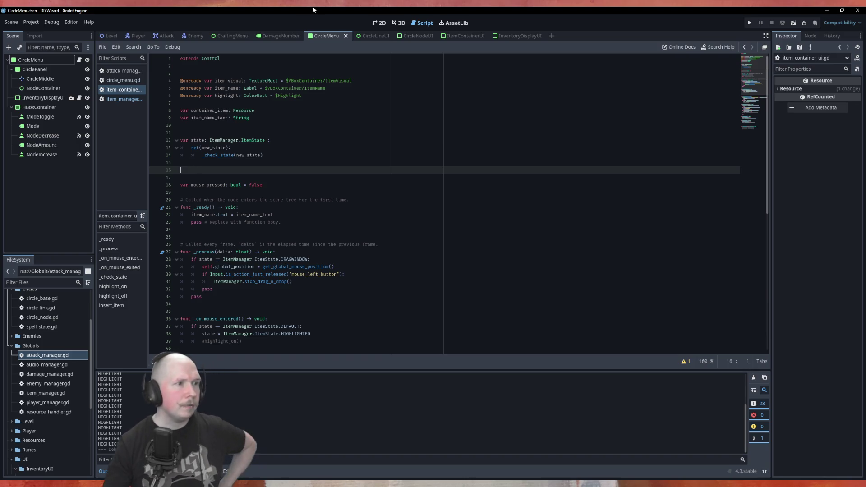
pyautogui.scroll(-1, 373, 228)
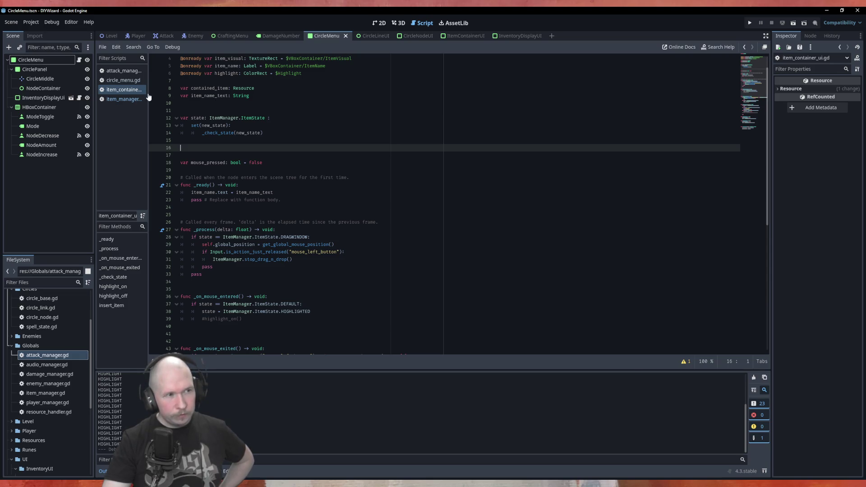
# Step: In circle_menu.gd, select line_mode_change and open the Signal class reference from its emit call
pyautogui.click(124, 80)
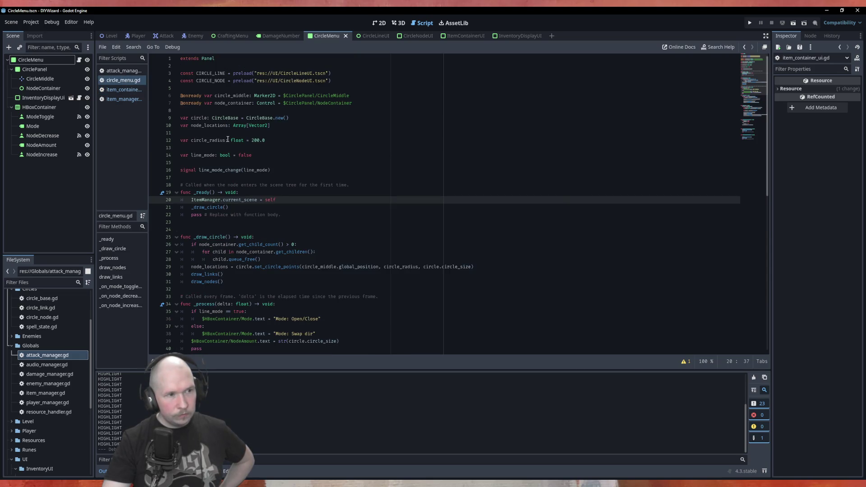
pyautogui.scroll(-2, 216, 158)
pyautogui.doubleClick(230, 125)
pyautogui.scroll(-13, 223, 189)
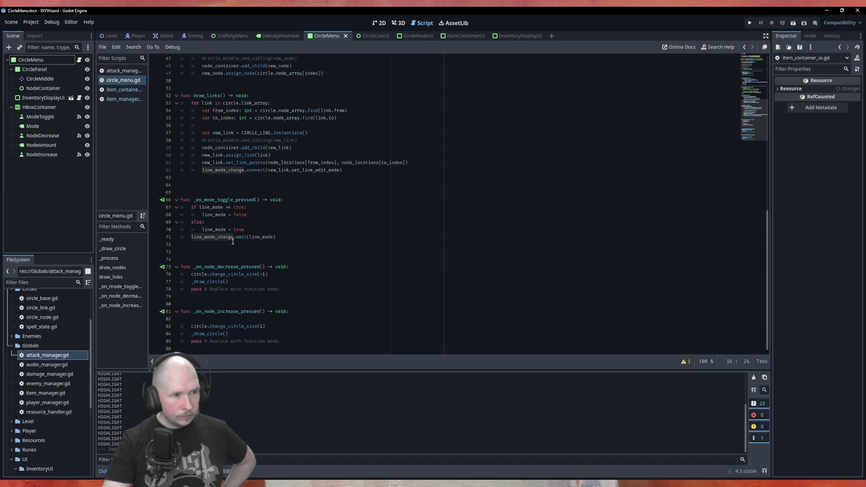
pyautogui.click(240, 230)
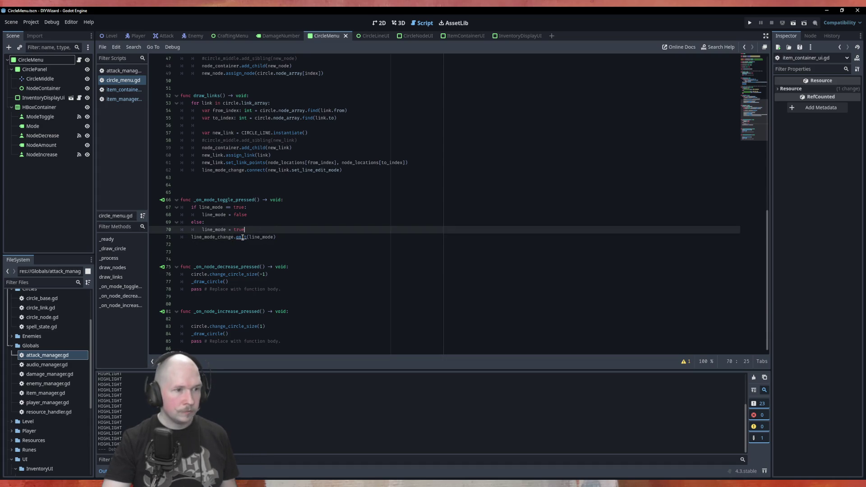
pyautogui.keyDown('ctrl'); pyautogui.click(243, 238); pyautogui.keyUp('ctrl')
pyautogui.scroll(8, 451, 185)
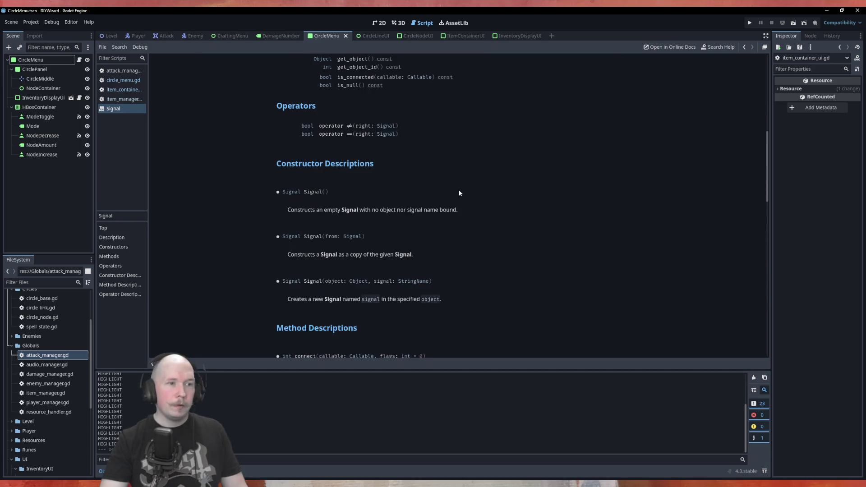
pyautogui.scroll(10, 459, 193)
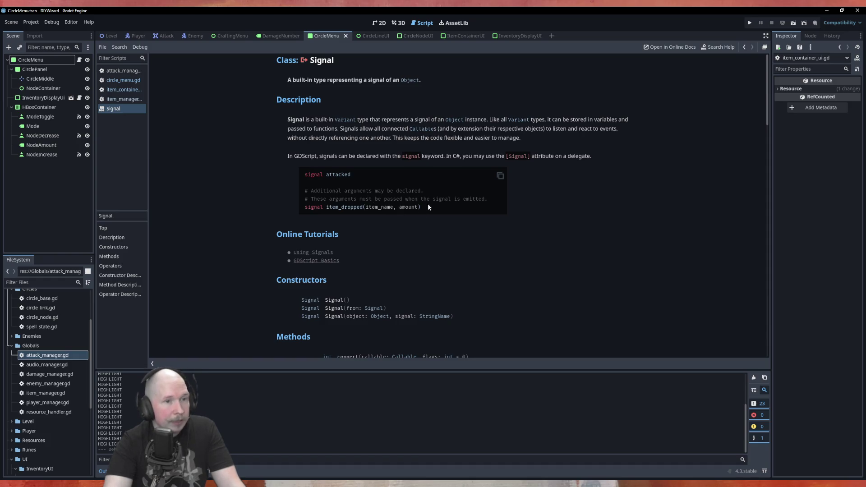
pyautogui.scroll(-3, 459, 208)
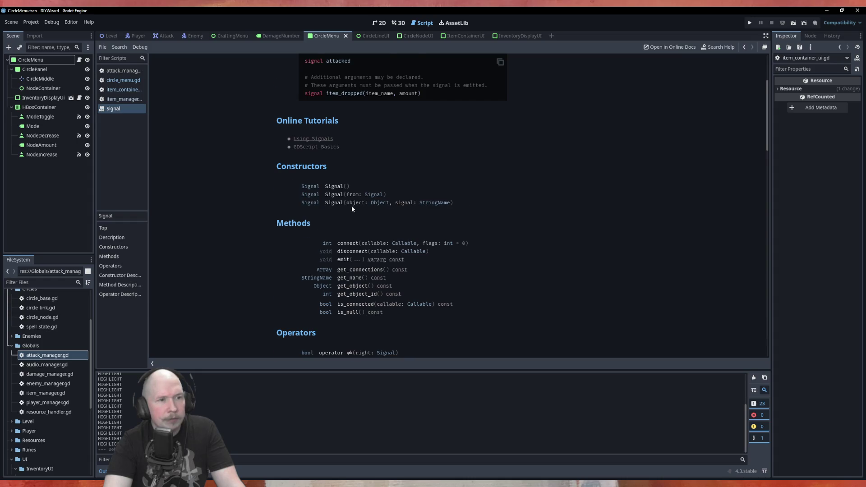
pyautogui.scroll(-2, 296, 204)
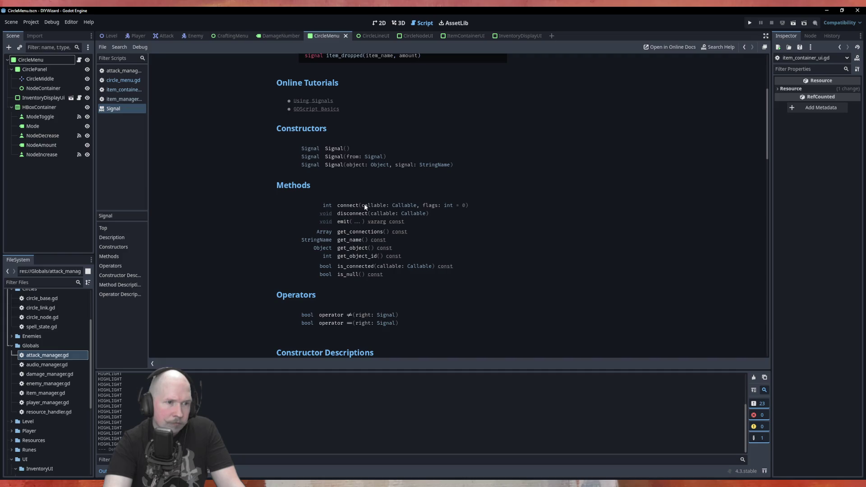
pyautogui.scroll(-5, 365, 273)
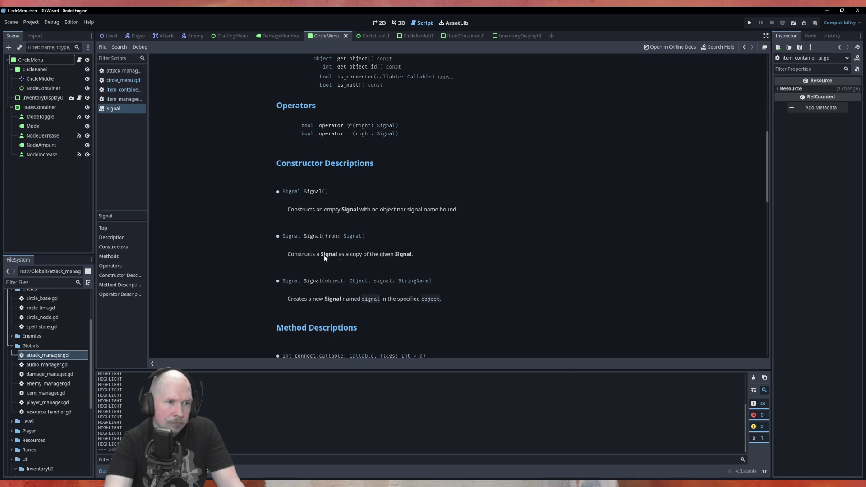
pyautogui.scroll(-2, 408, 256)
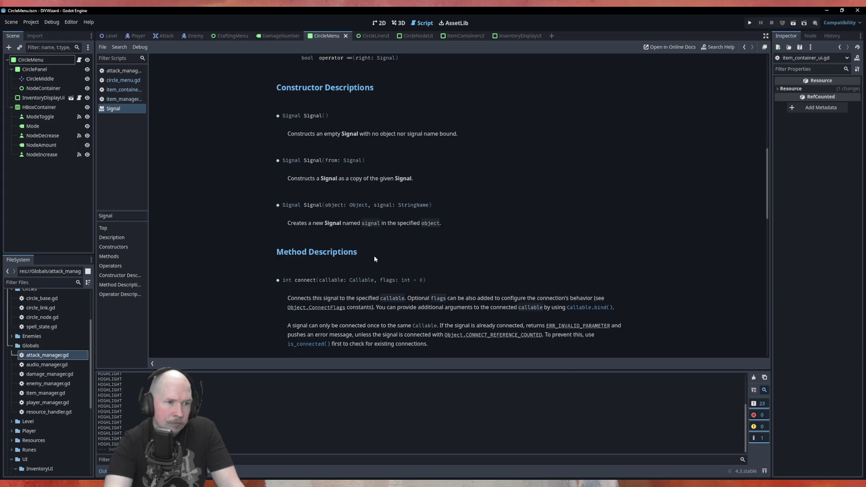
pyautogui.scroll(-3, 375, 259)
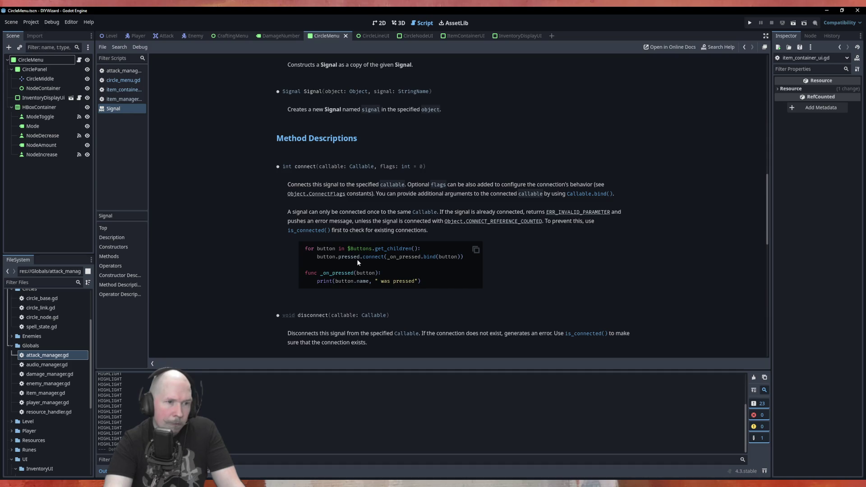
pyautogui.scroll(-4, 386, 259)
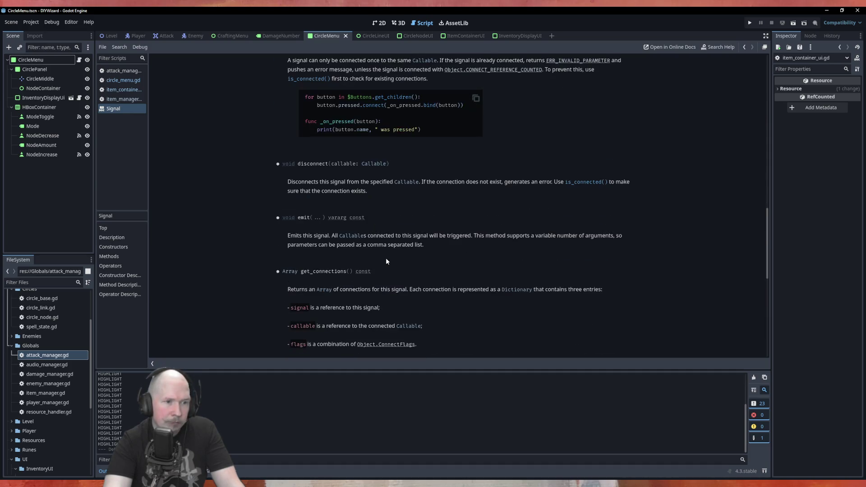
pyautogui.scroll(1, 386, 261)
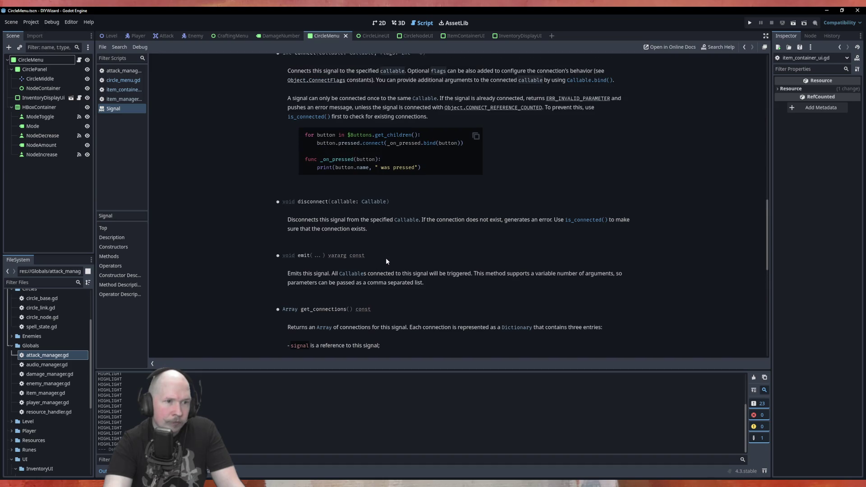
pyautogui.scroll(-4, 386, 261)
pyautogui.scroll(-4, 386, 261)
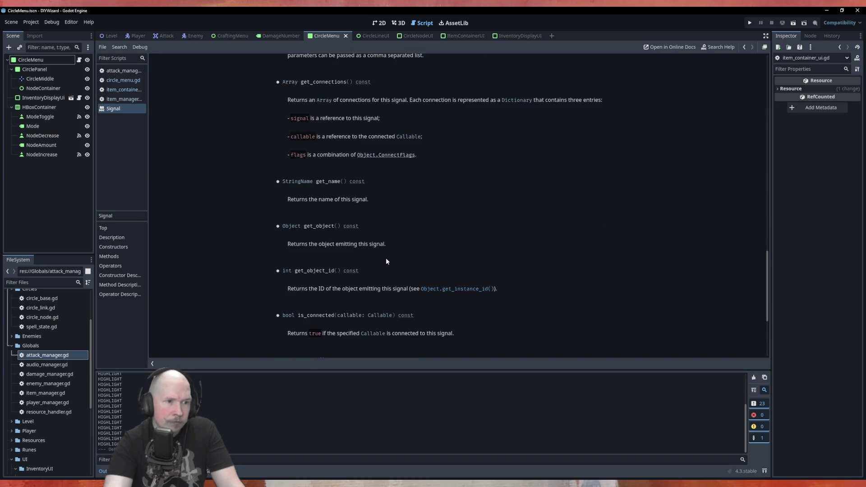
pyautogui.scroll(-2, 386, 258)
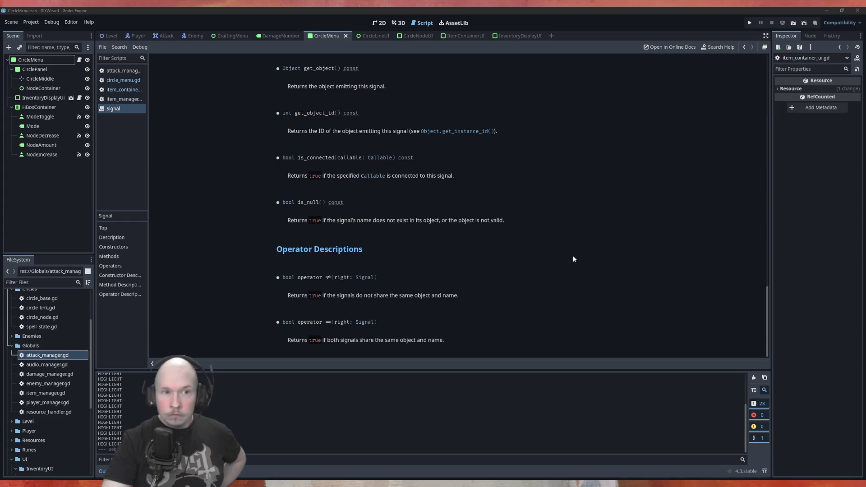
# Step: Switch to the Firefox window showing the GDScript setters and getters documentation
pyautogui.hotkey('alt', 'Tab')
# Step: Scroll the GDScript reference down through the setters and getters section to its infinite-recursion warning
pyautogui.scroll(20, 429, 112)
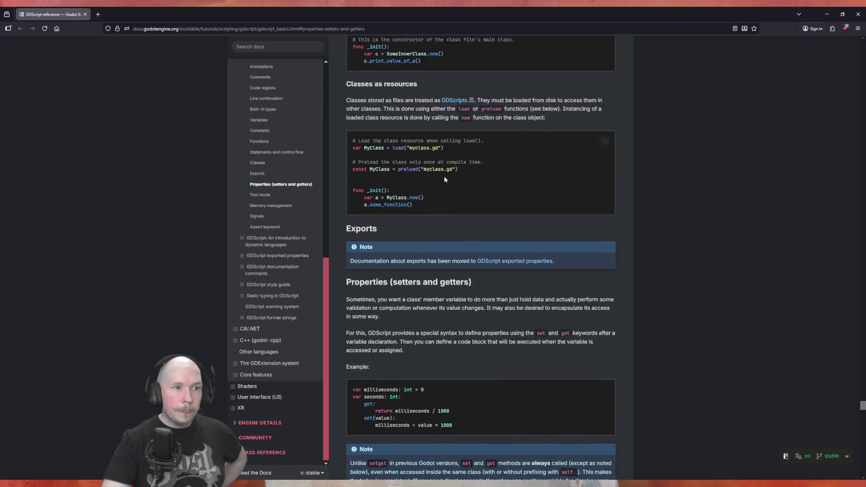
pyautogui.scroll(-7, 382, 118)
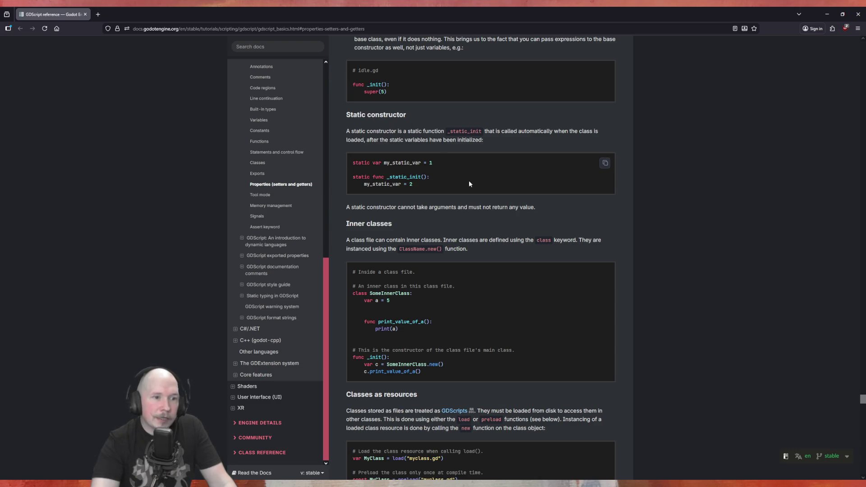
pyautogui.scroll(-5, 383, 163)
pyautogui.scroll(-4, 383, 162)
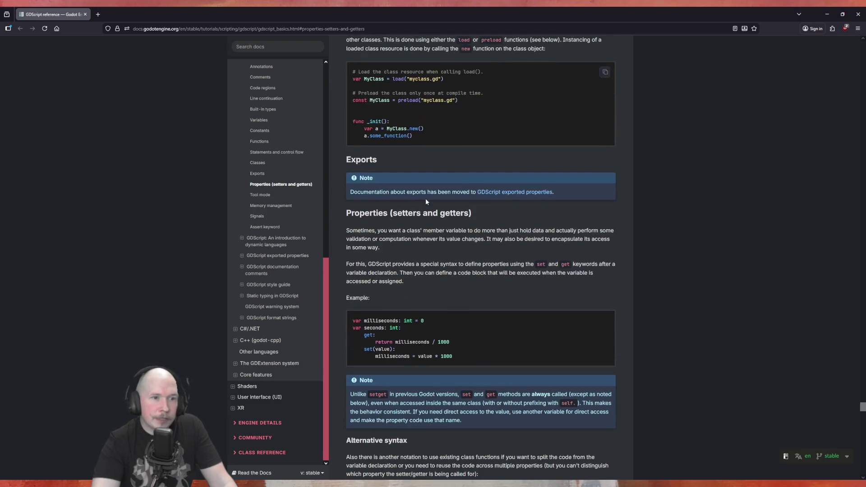
pyautogui.scroll(-2, 380, 215)
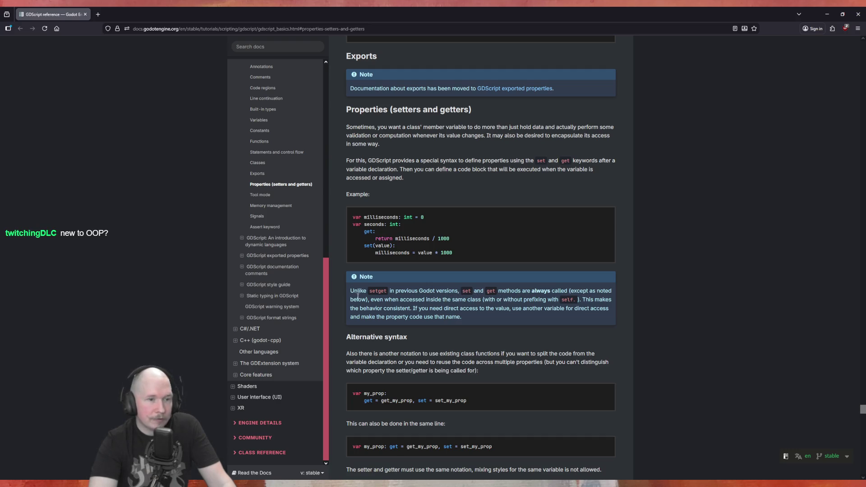
pyautogui.scroll(-3, 395, 247)
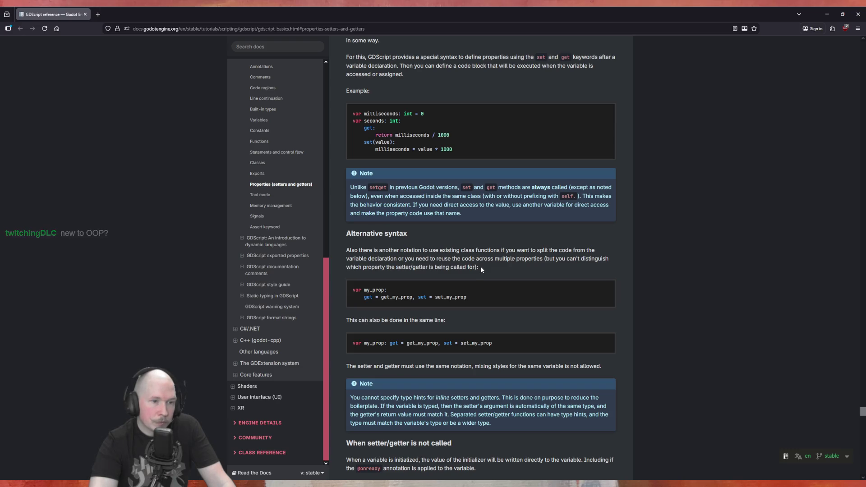
pyautogui.scroll(-3, 481, 268)
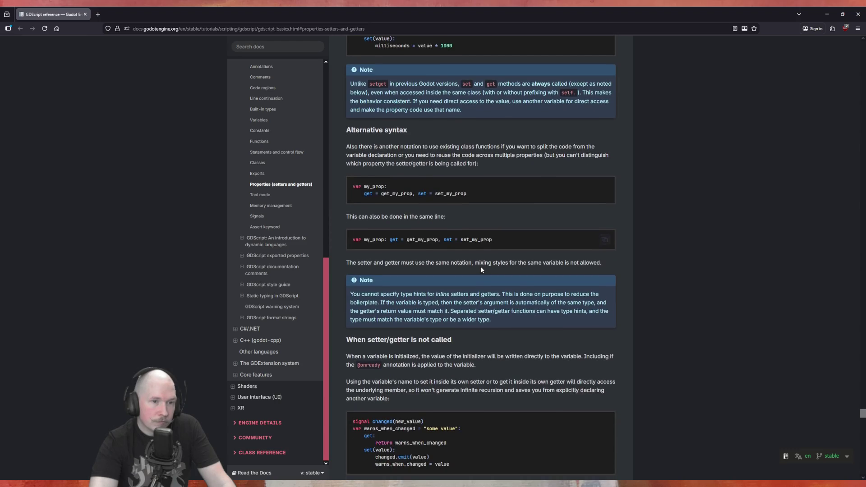
pyautogui.scroll(-3, 481, 269)
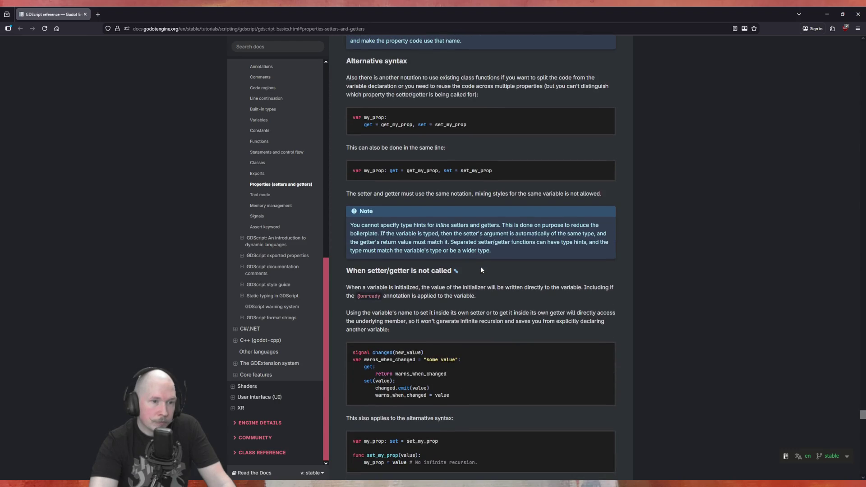
pyautogui.scroll(-3, 481, 269)
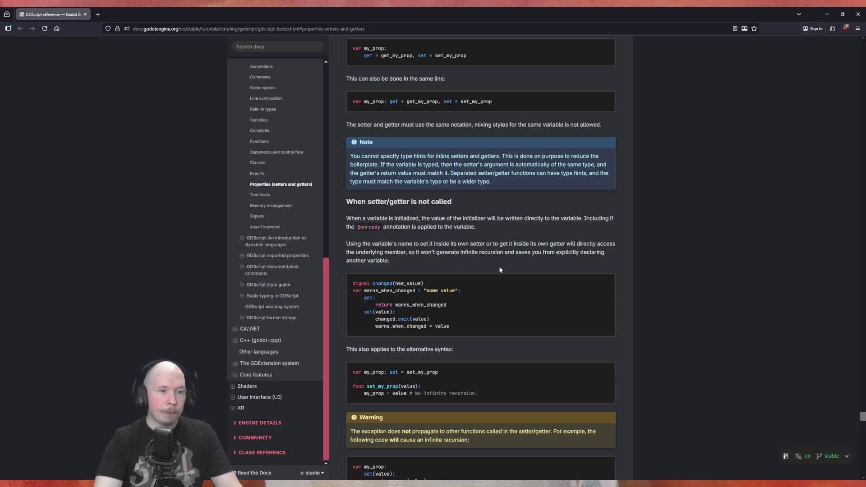
pyautogui.scroll(-1, 496, 264)
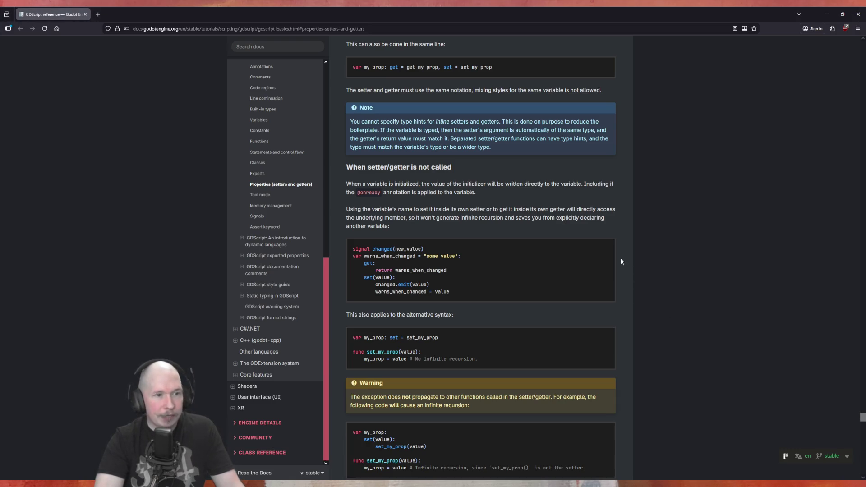
pyautogui.scroll(-1, 621, 261)
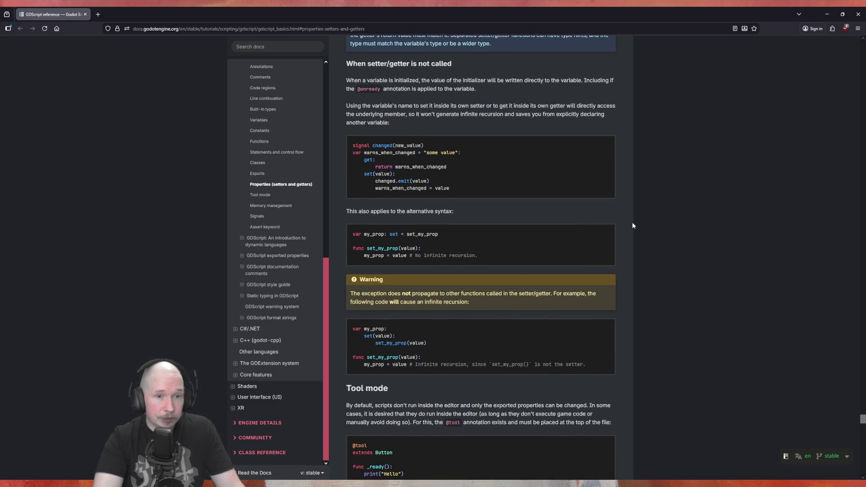
pyautogui.scroll(-1, 623, 225)
pyautogui.scroll(-1, 624, 229)
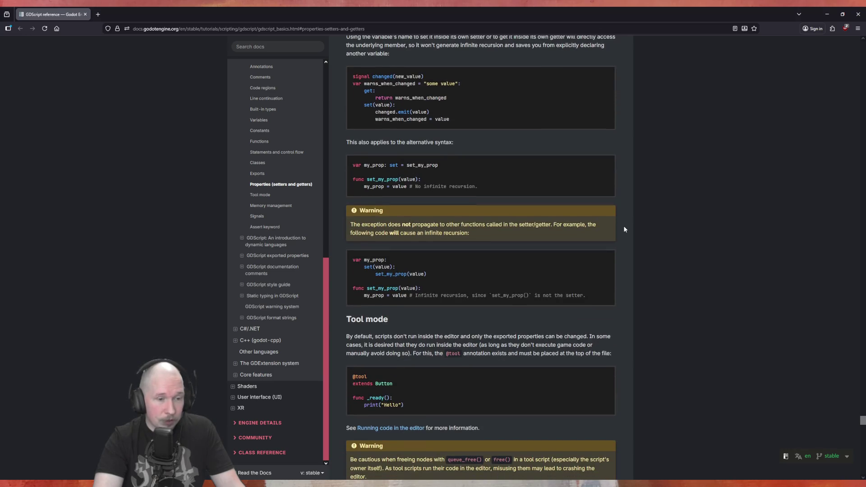
pyautogui.scroll(1, 625, 229)
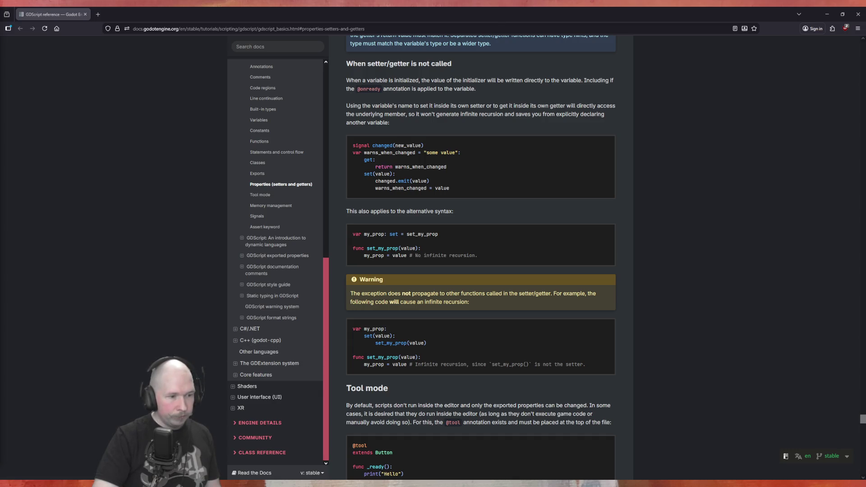
# Step: Add 'state = new_state' as the first line of the setter in item_container_ui.gd
pyautogui.hotkey('alt', 'Tab')
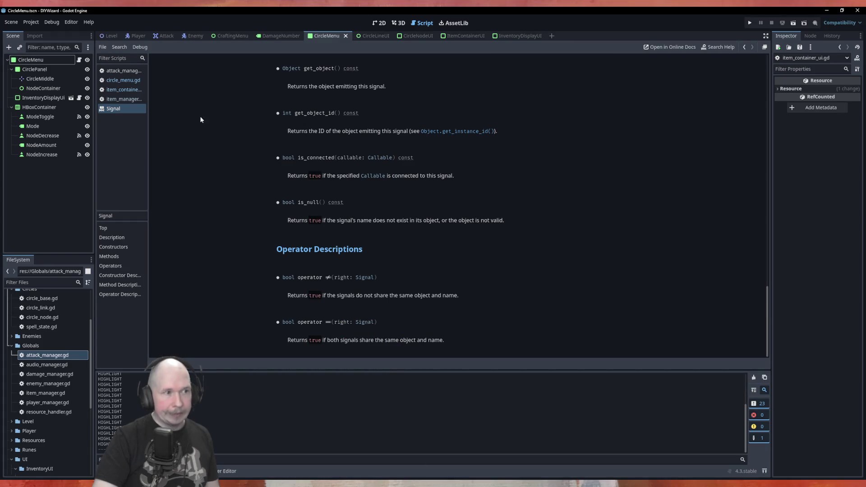
pyautogui.click(123, 99)
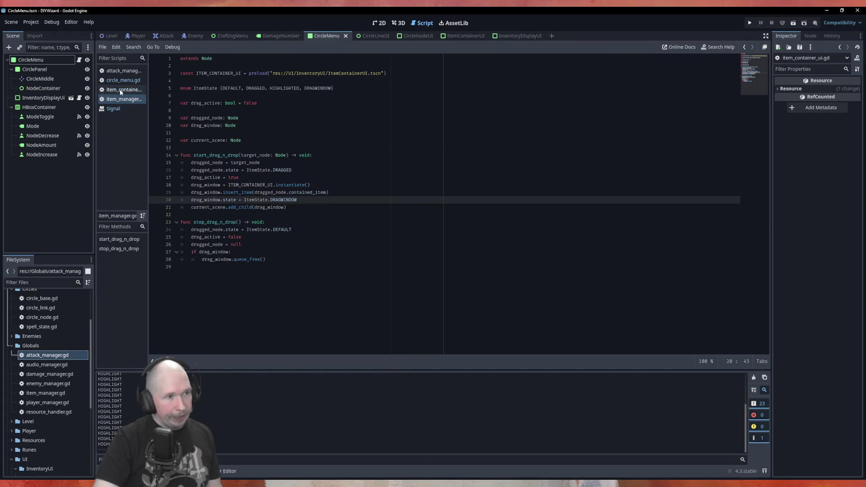
pyautogui.click(123, 89)
pyautogui.click(251, 128)
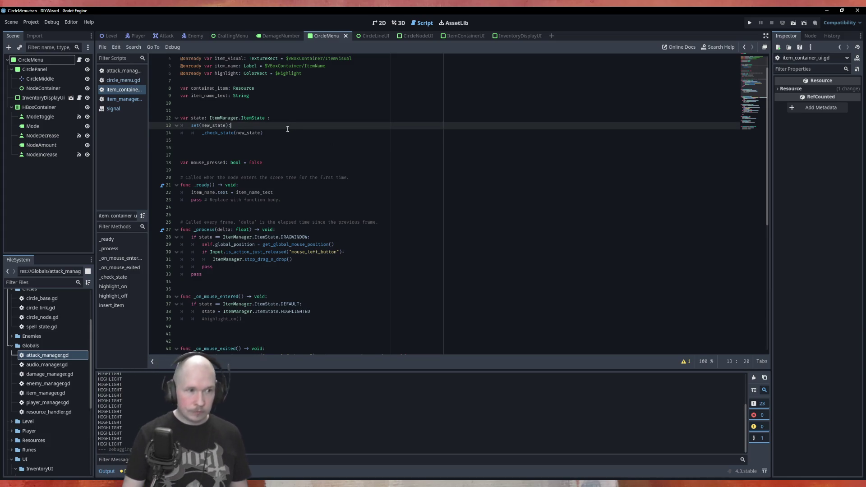
pyautogui.press('Return')
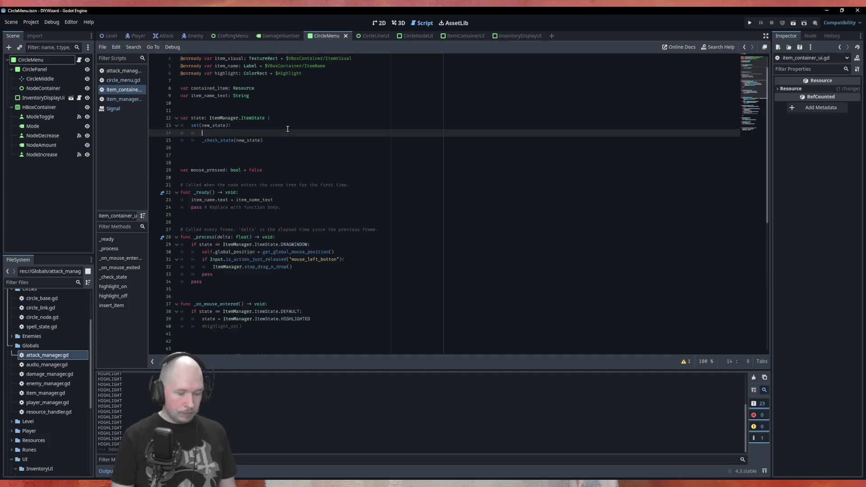
pyautogui.write('state ')
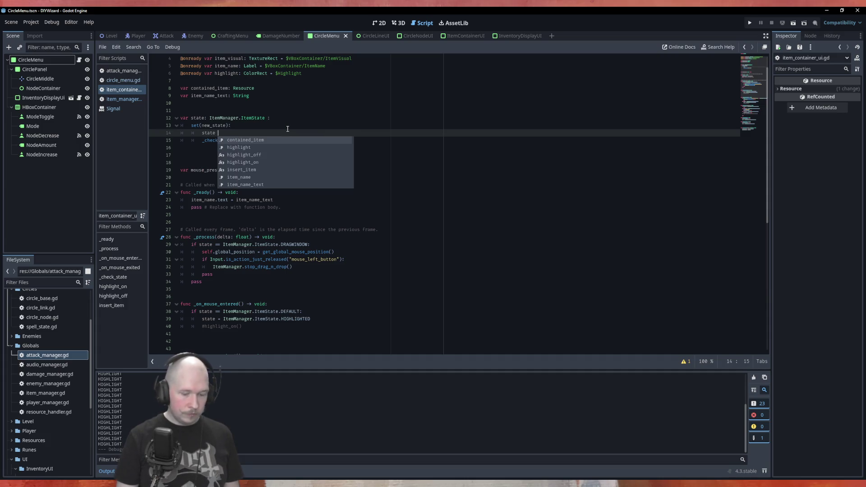
pyautogui.write('= new')
pyautogui.press('Return')
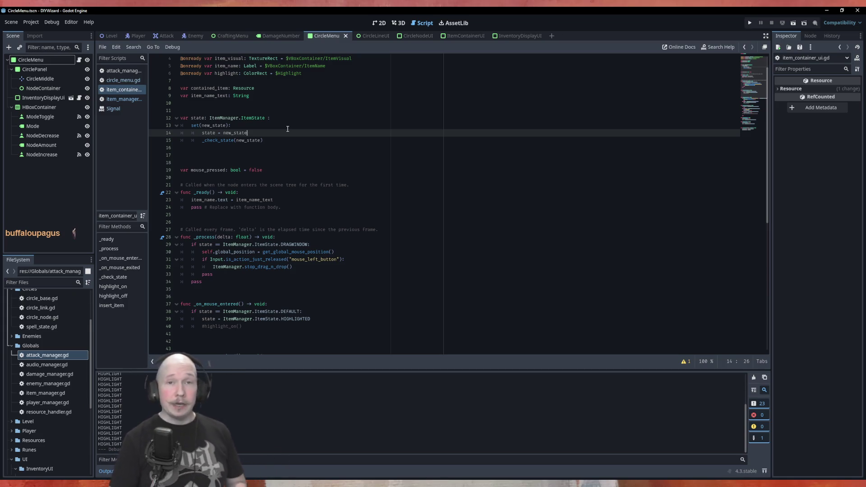
# Step: Save the script and run the game with F5
pyautogui.hotkey('ctrl', 's')
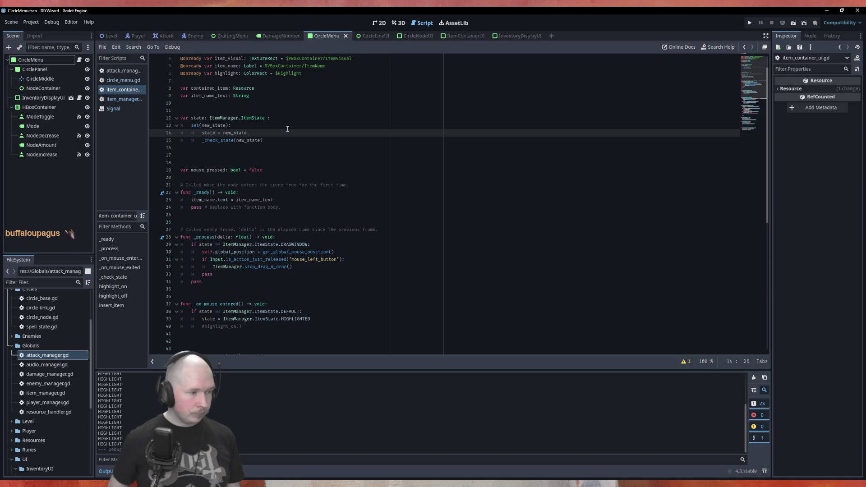
pyautogui.hotkey('ctrl', 's')
pyautogui.press('F5')
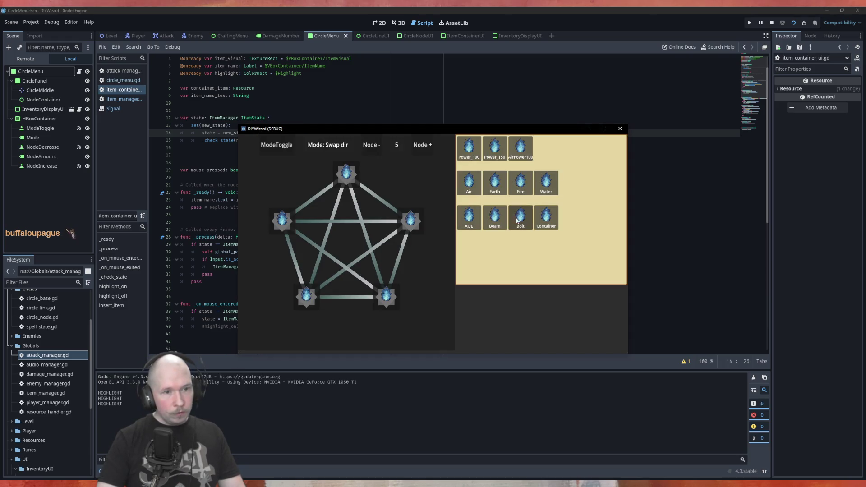
# Step: Drag the Container item around the inventory until insert_item throws a Nil error
pyautogui.moveTo(553, 227)
pyautogui.mouseDown()
pyautogui.moveTo(583, 226)
pyautogui.moveTo(489, 264)
pyautogui.mouseUp()
pyautogui.moveTo(535, 191)
pyautogui.mouseDown()
pyautogui.moveTo(564, 234)
pyautogui.moveTo(536, 254)
pyautogui.moveTo(533, 247)
pyautogui.mouseUp()
pyautogui.moveTo(547, 218)
pyautogui.mouseDown()
pyautogui.moveTo(521, 276)
pyautogui.moveTo(560, 283)
pyautogui.mouseUp()
pyautogui.moveTo(547, 218)
pyautogui.mouseDown()
pyautogui.moveTo(572, 248)
pyautogui.moveTo(526, 270)
pyautogui.mouseUp()
pyautogui.moveTo(547, 218)
pyautogui.mouseDown()
pyautogui.moveTo(476, 259)
pyautogui.moveTo(471, 239)
pyautogui.mouseUp()
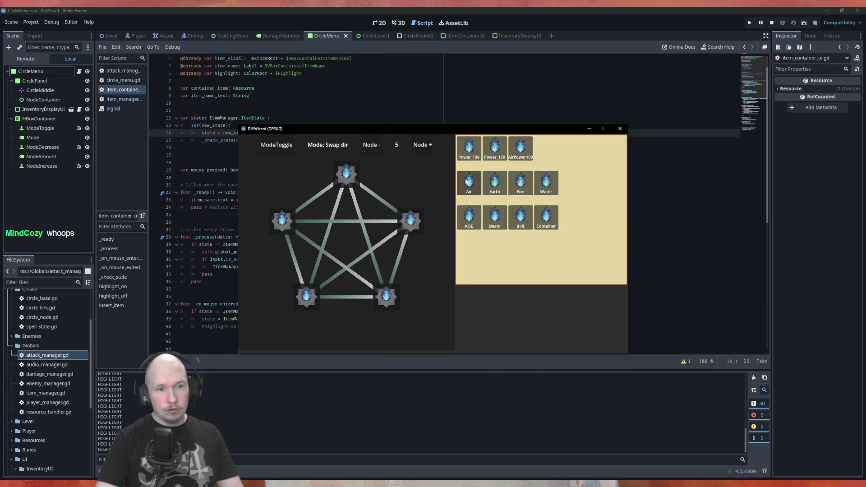
pyautogui.moveTo(495, 211); pyautogui.dragTo(411, 223)
# Step: End the crashed debug session with F8 and relaunch the game
pyautogui.click(367, 244)
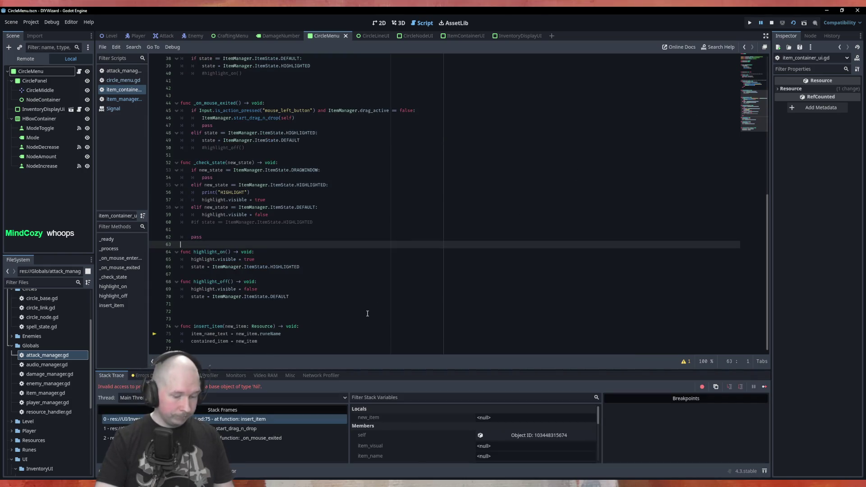
pyautogui.press('F8')
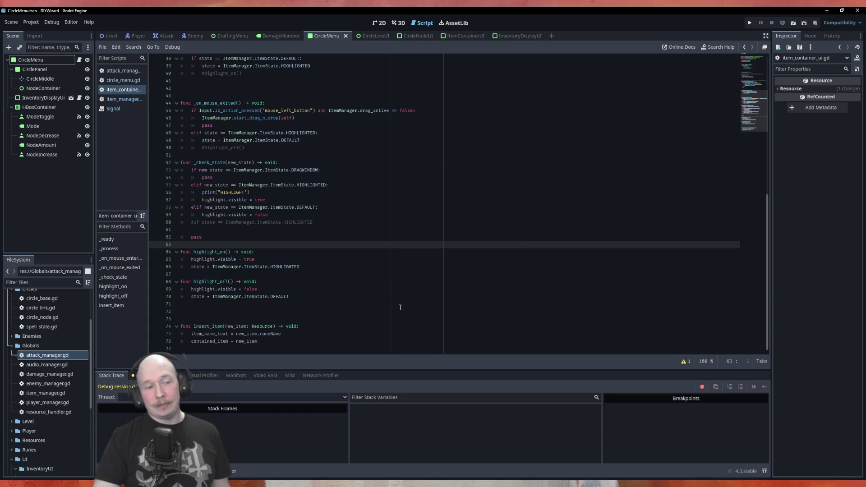
pyautogui.press('F5')
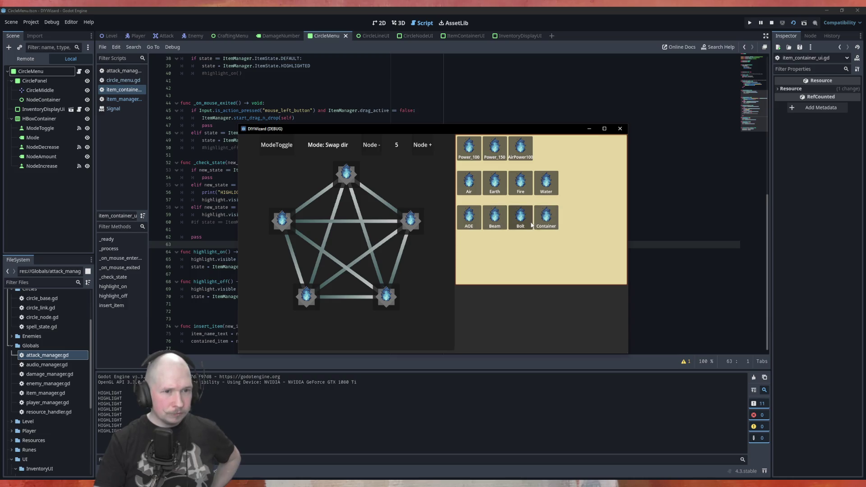
# Step: Drag the Earth item, stop the errored session, relaunch the game, then close it
pyautogui.moveTo(495, 183)
pyautogui.mouseDown()
pyautogui.moveTo(424, 244)
pyautogui.moveTo(409, 225)
pyautogui.mouseUp()
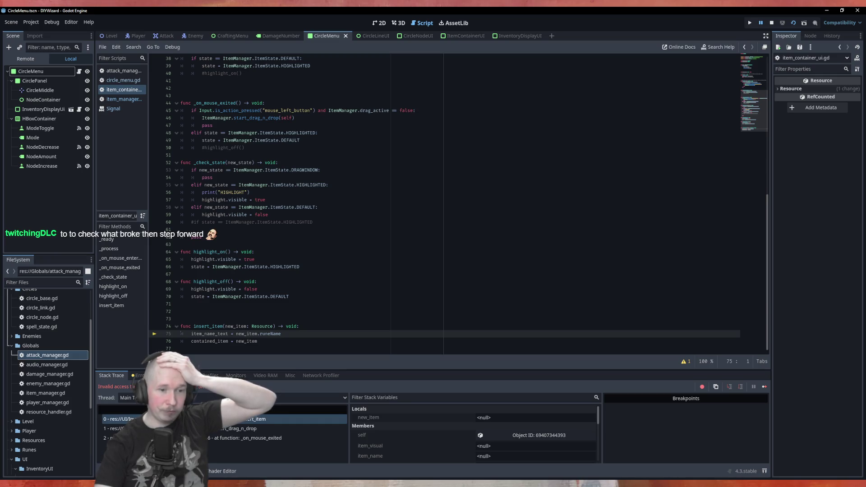
pyautogui.click(772, 23)
pyautogui.press('F5')
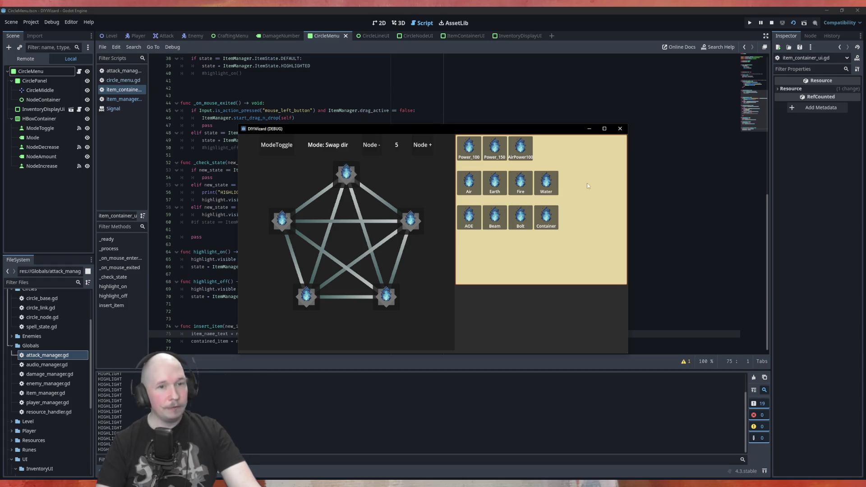
pyautogui.click(619, 129)
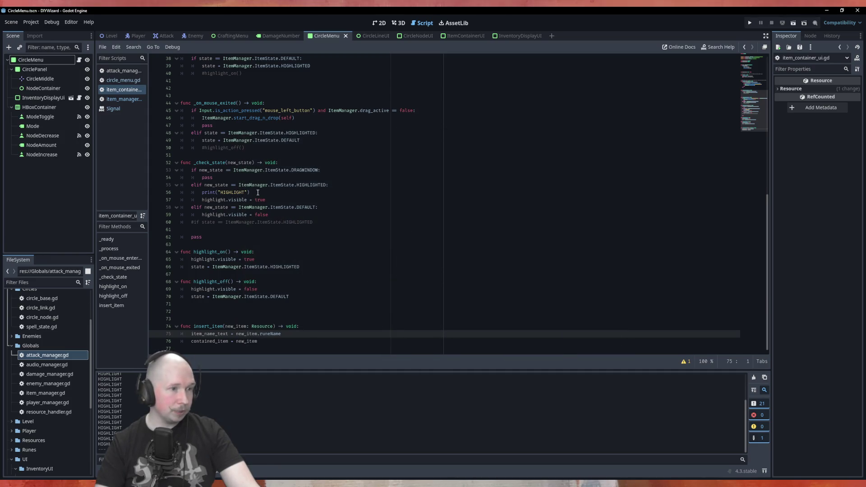
# Step: Delete the HIGHLIGHT print, the commented if and pass, and both highlight functions, then save
pyautogui.moveTo(257, 193); pyautogui.dragTo(171, 194)
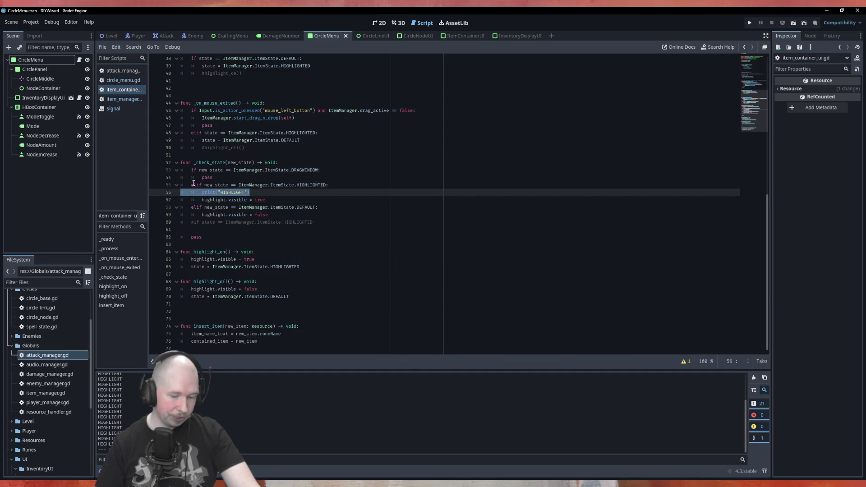
pyautogui.press('BackSpace')
pyautogui.press('BackSpace')
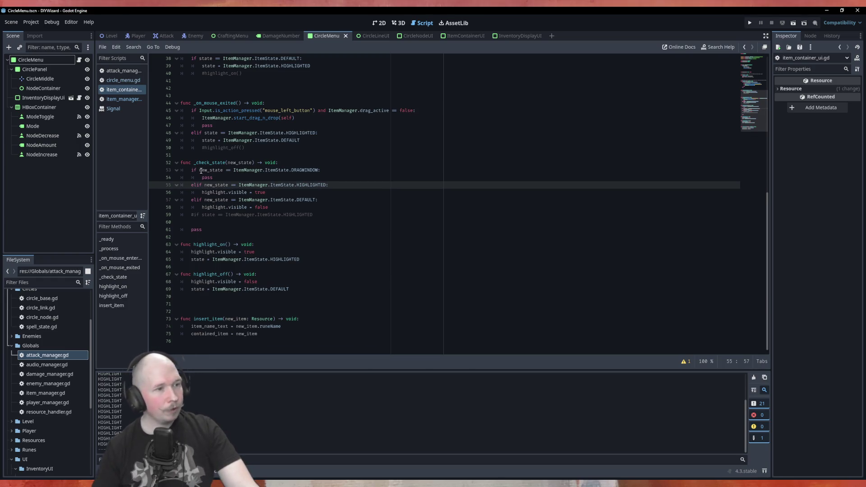
pyautogui.moveTo(221, 230); pyautogui.dragTo(175, 215)
pyautogui.press('BackSpace')
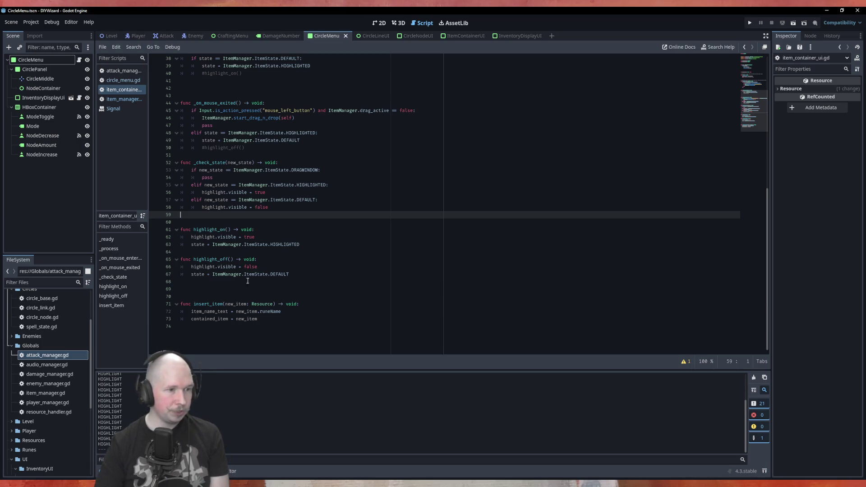
pyautogui.moveTo(188, 288); pyautogui.dragTo(180, 229)
pyautogui.press('BackSpace')
pyautogui.press('BackSpace')
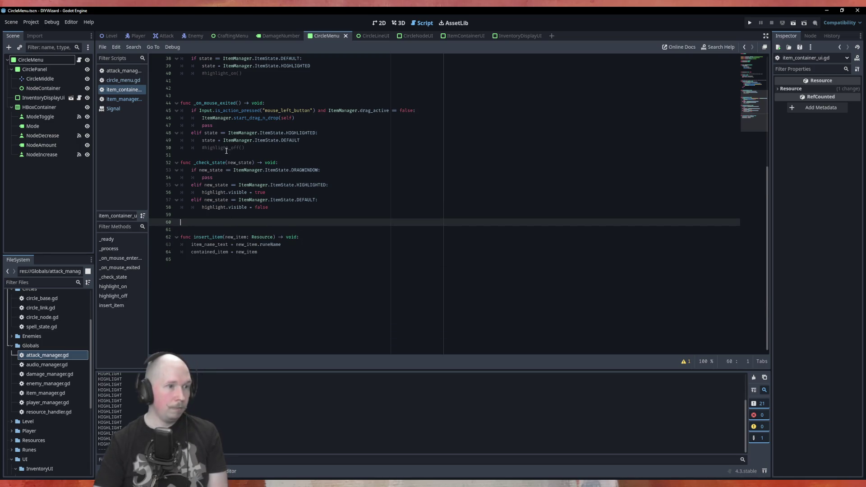
pyautogui.hotkey('ctrl', 's')
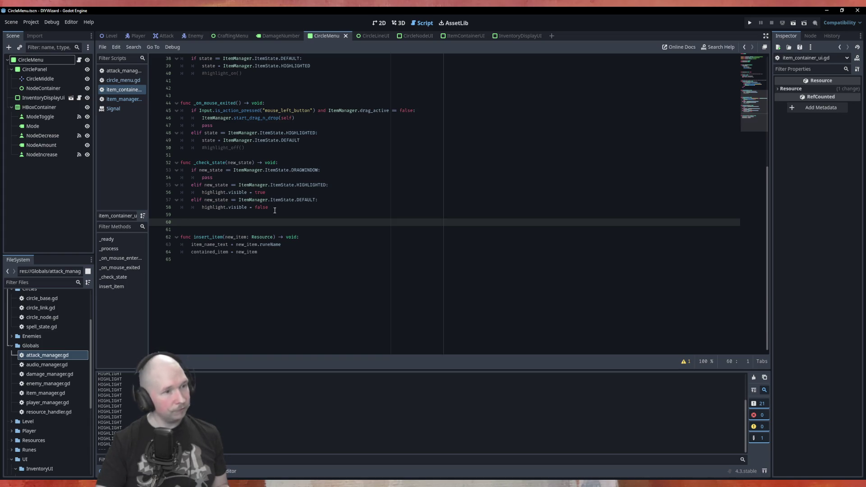
# Step: Review the DEFAULT and DRAGWINDOW checks and scroll through the cleaned-up script
pyautogui.click(329, 199)
pyautogui.click(327, 178)
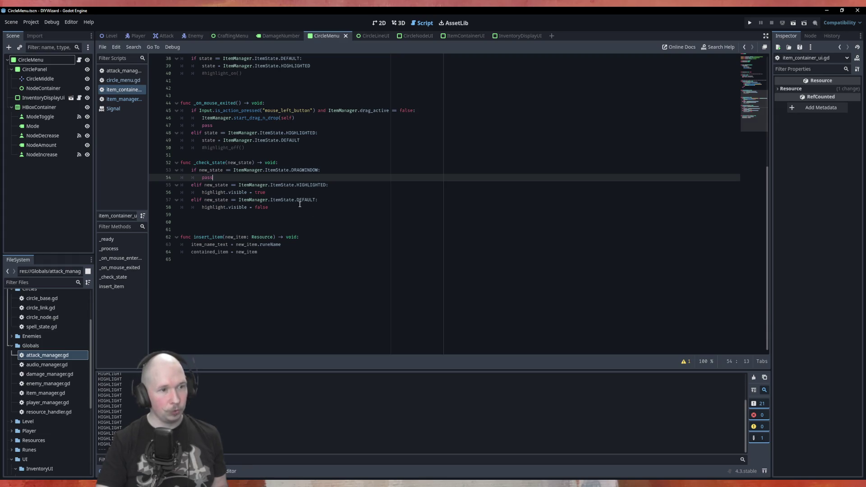
pyautogui.scroll(10, 299, 204)
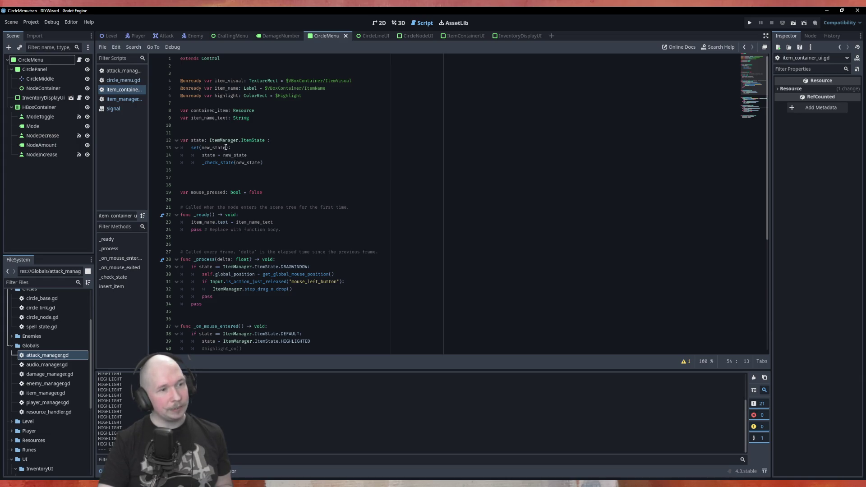
pyautogui.scroll(-5, 228, 153)
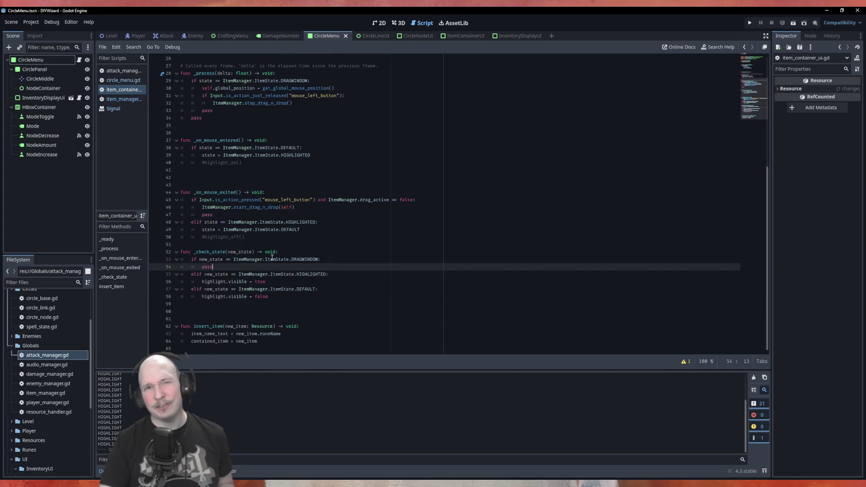
pyautogui.scroll(4, 406, 278)
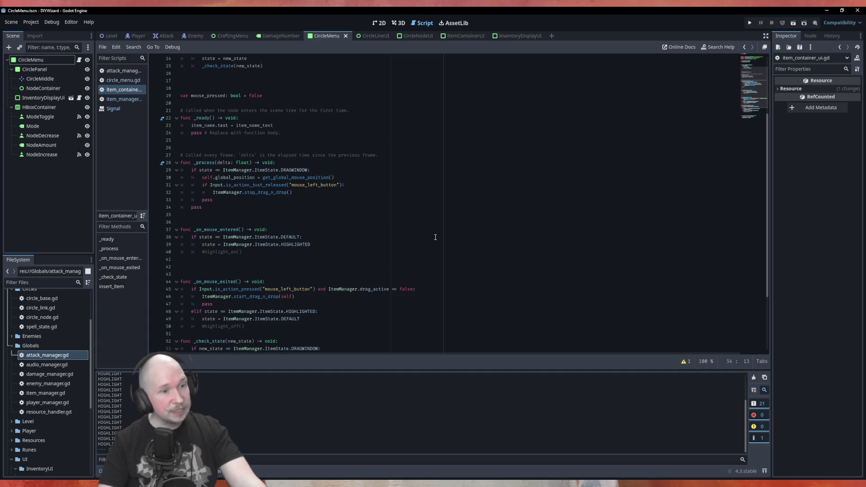
pyautogui.scroll(5, 378, 229)
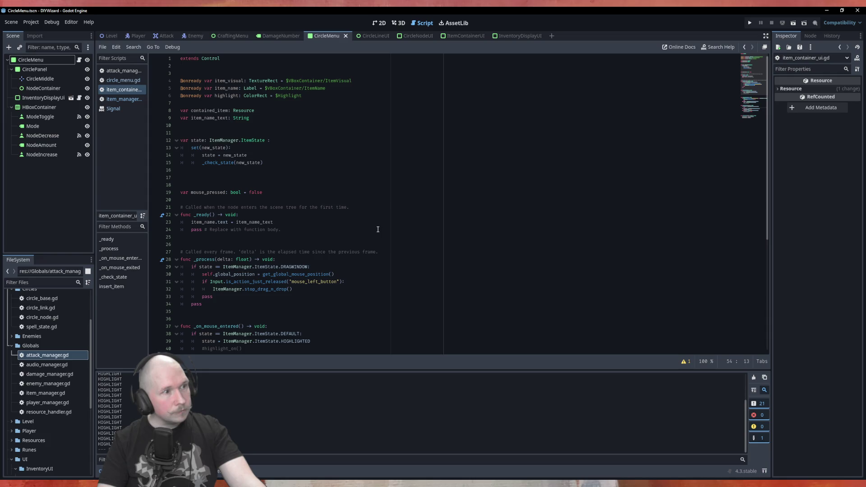
pyautogui.scroll(-5, 378, 229)
pyautogui.scroll(5, 237, 143)
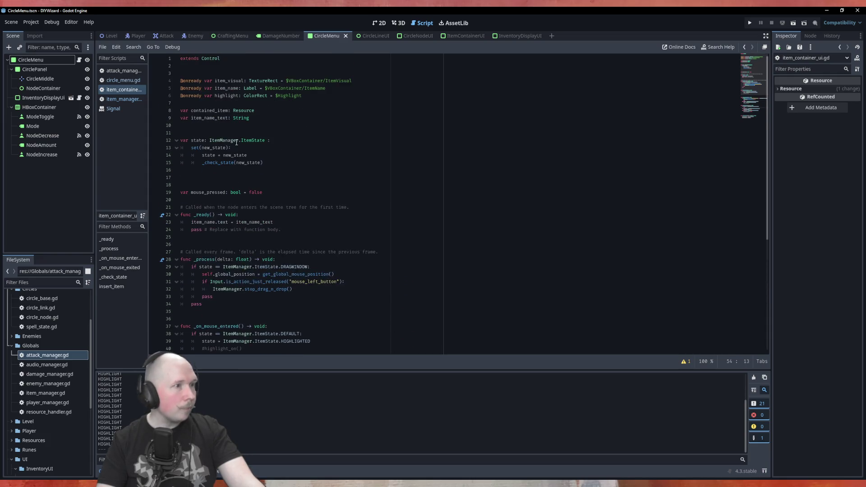
# Step: Open item_manager.gd and type a comma after DRAGWINDOW in the ItemState enum
pyautogui.click(124, 99)
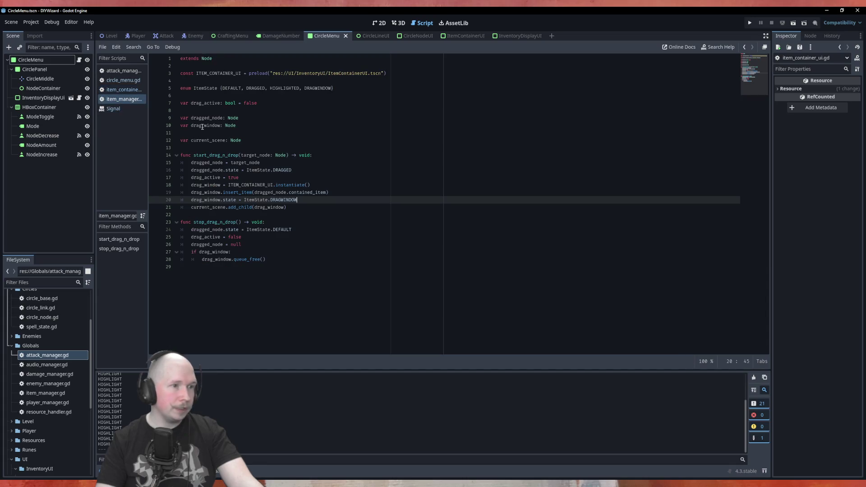
pyautogui.click(342, 89)
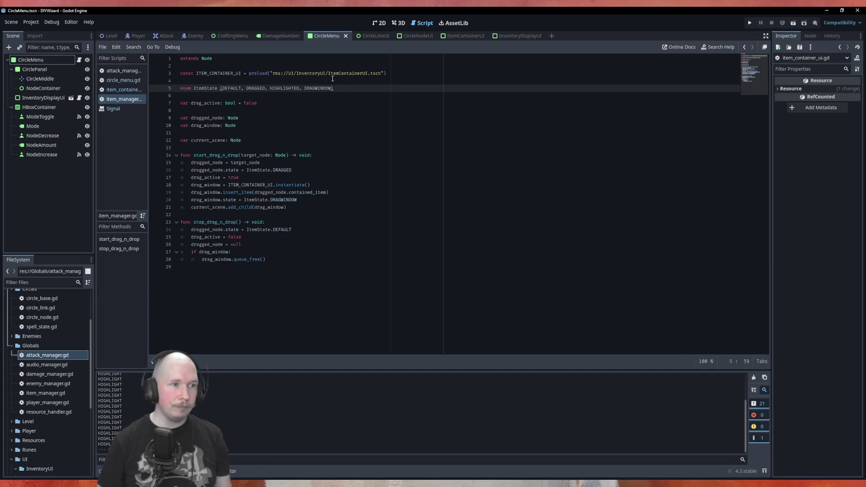
pyautogui.write(',')
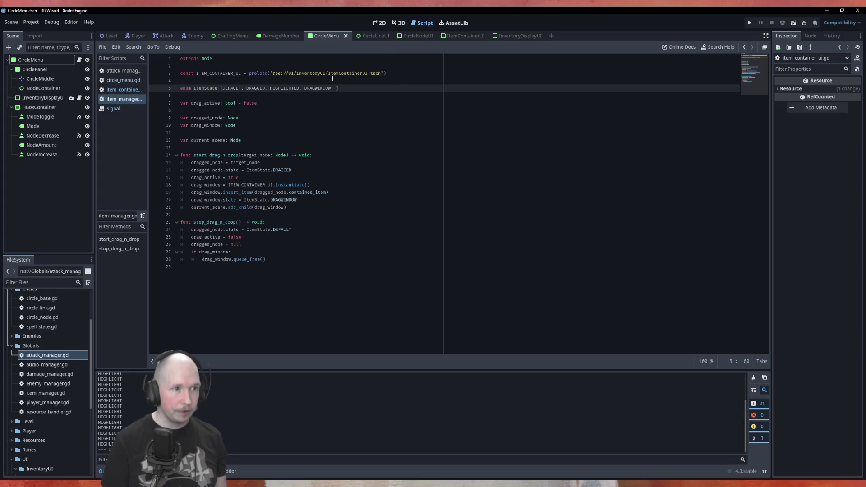
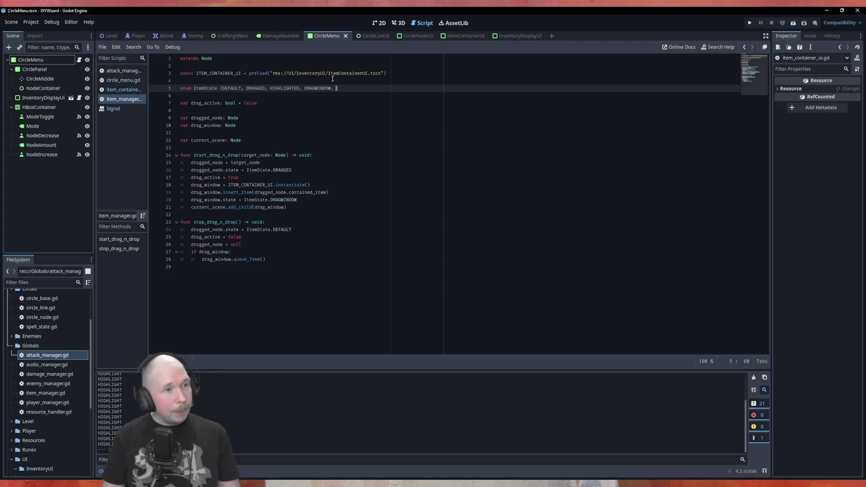
# Step: Add EMPTY to the ItemState enum in item_manager.gd and switch to item_container_ui.gd
pyautogui.write('EMPTY')
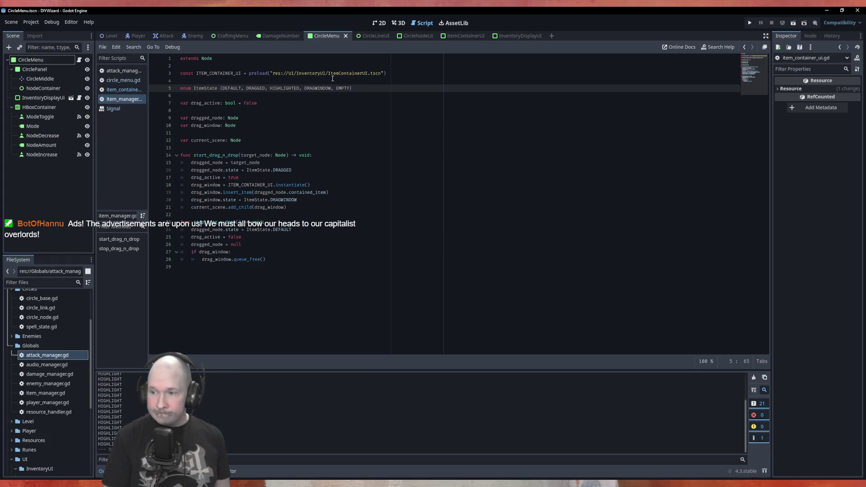
pyautogui.hotkey('alt', 'Left')
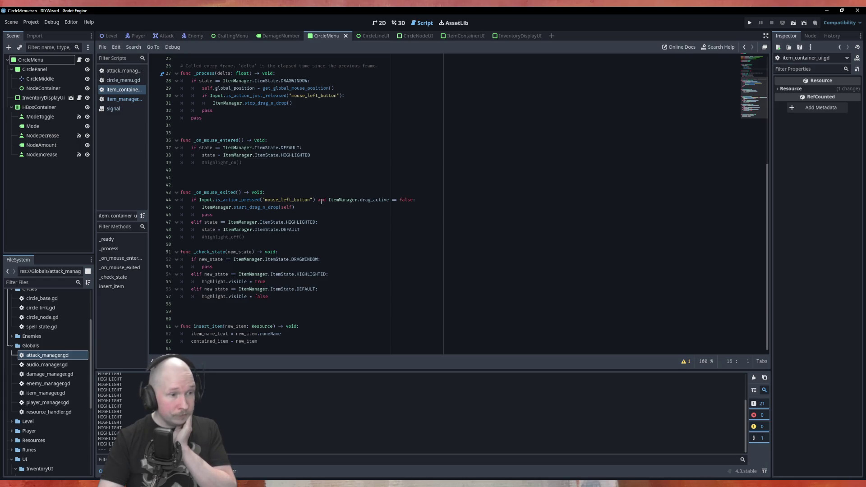
# Step: Duplicate the HIGHLIGHTED elif in _check_state as an EMPTY branch with a 'pass' body
pyautogui.scroll(6, 387, 247)
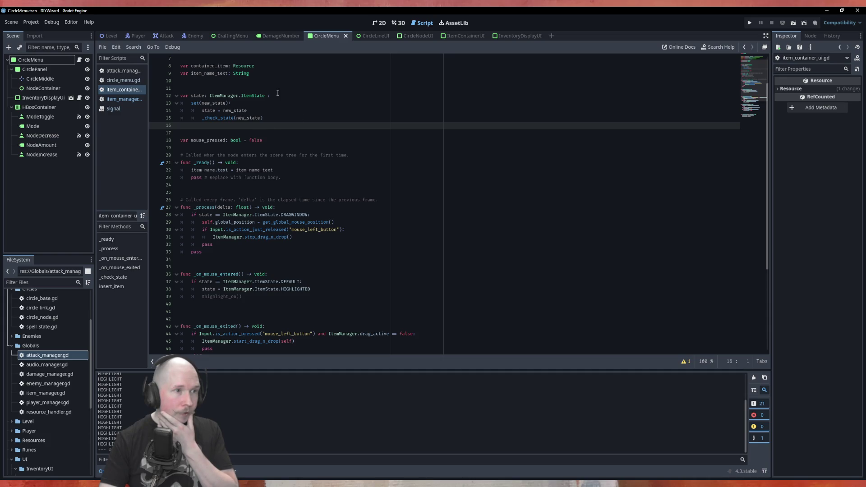
pyautogui.scroll(-6, 226, 264)
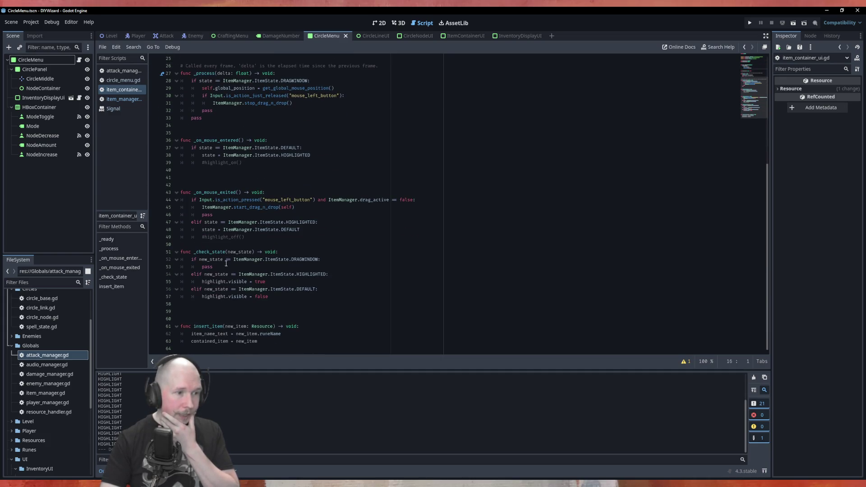
pyautogui.click(328, 296)
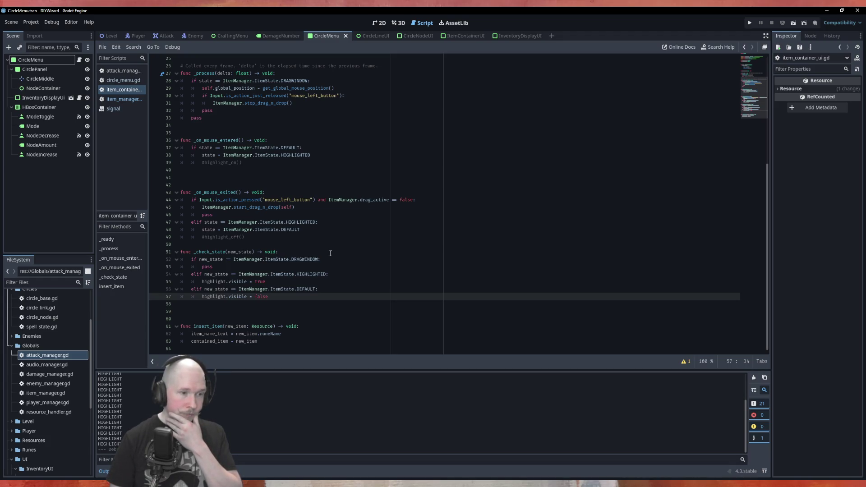
pyautogui.press('Return')
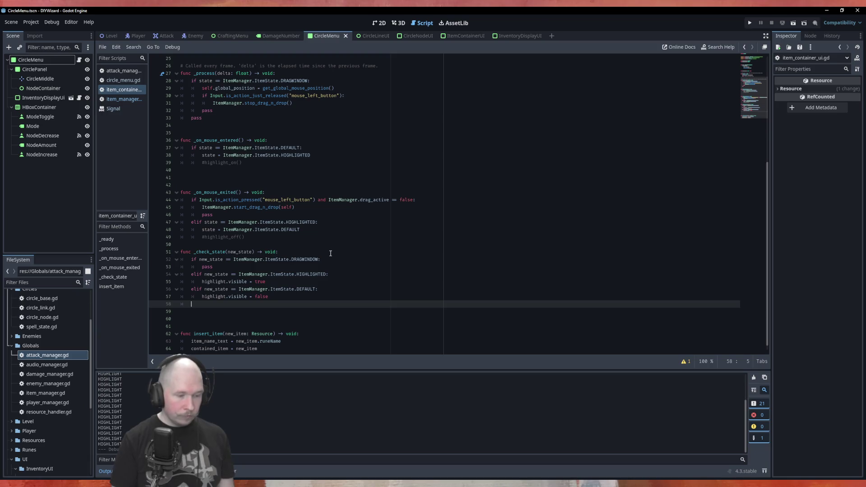
pyautogui.press('Up')
pyautogui.press('Up')
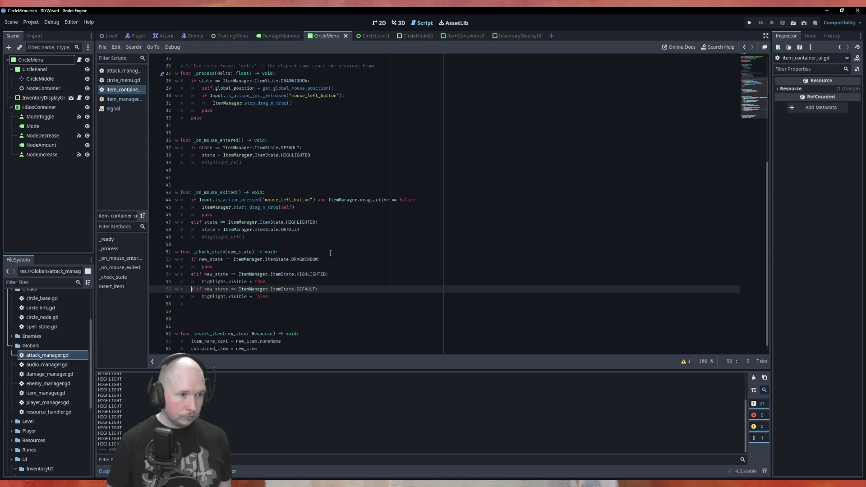
pyautogui.press('Up')
pyautogui.press('Up')
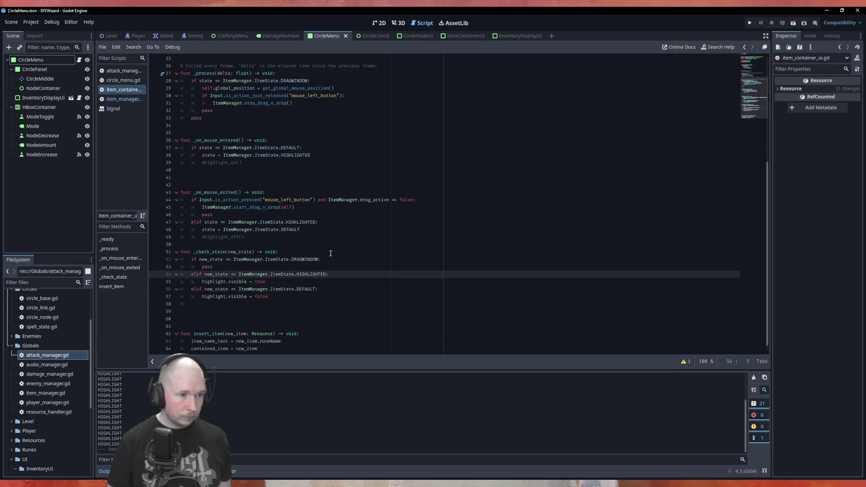
pyautogui.hotkey('ctrl', 'shift', 'd')
pyautogui.press('Up')
pyautogui.press('BackSpace')
pyautogui.press('BackSpace')
pyautogui.press('BackSpace')
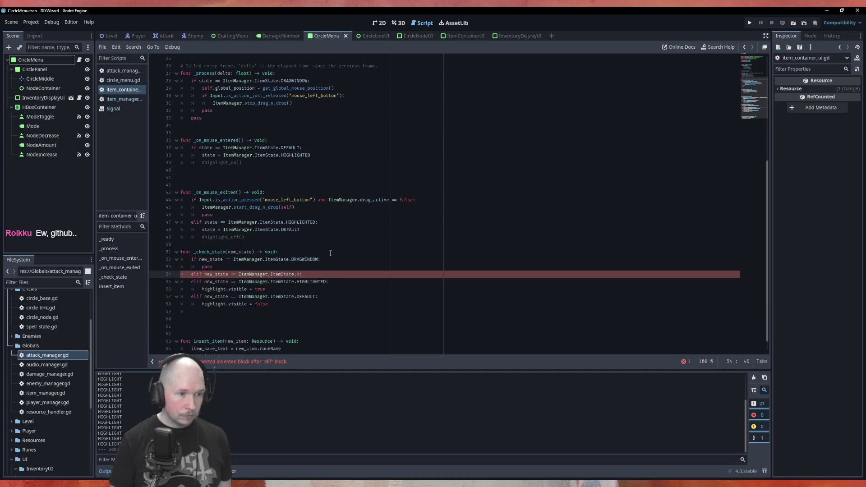
pyautogui.write('MPTY:')
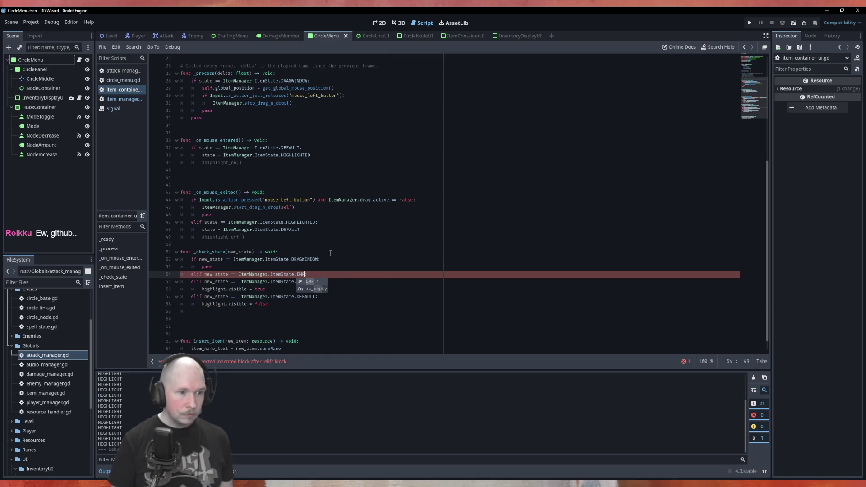
pyautogui.press('Return')
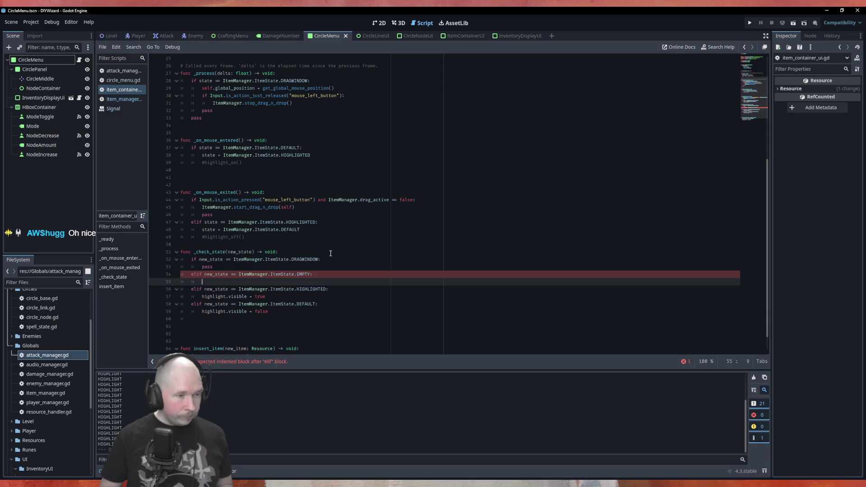
pyautogui.write('pass')
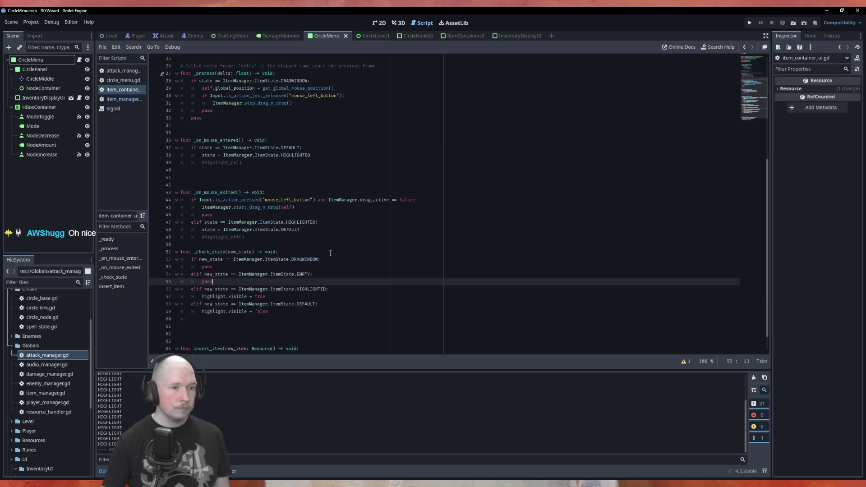
# Step: Move a copy of 'highlight.visible = false' under the EMPTY branch, replacing the blank line
pyautogui.click(276, 312)
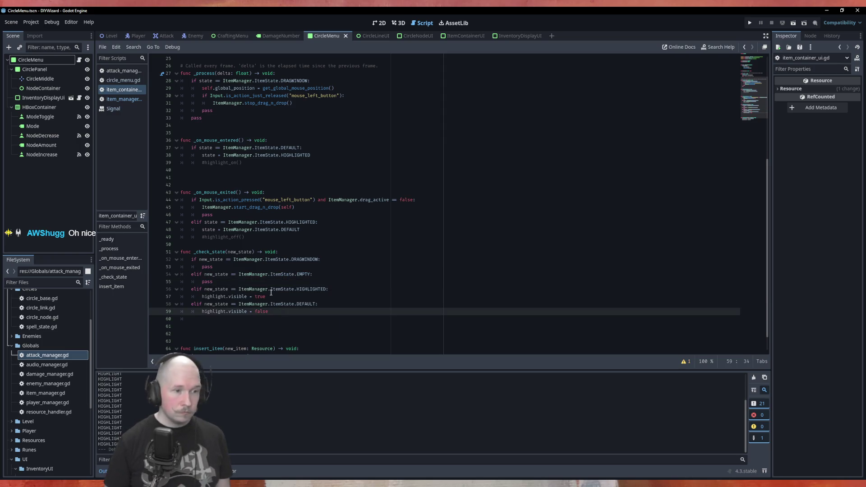
pyautogui.hotkey('ctrl', 'shift', 'd')
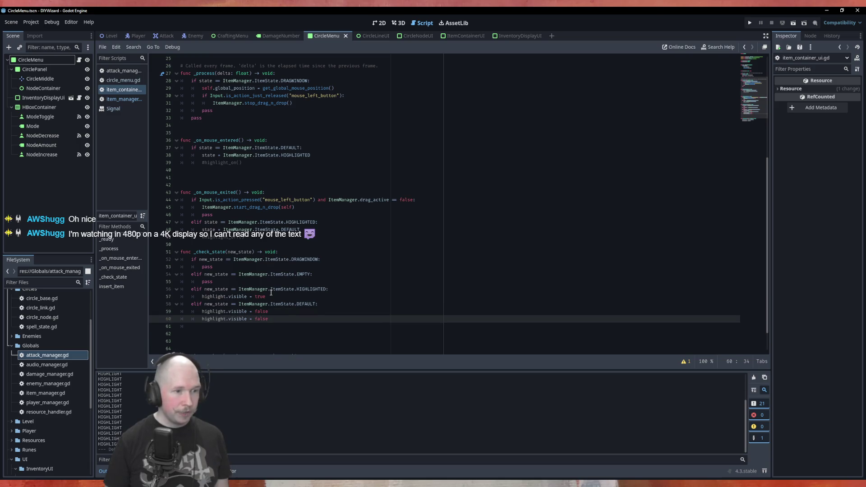
pyautogui.hotkey('alt', 'Up')
pyautogui.hotkey('alt', 'Up')
pyautogui.hotkey('alt', 'Up')
pyautogui.hotkey('alt', 'Up')
pyautogui.press('Up')
pyautogui.press('BackSpace')
pyautogui.press('BackSpace')
pyautogui.press('BackSpace')
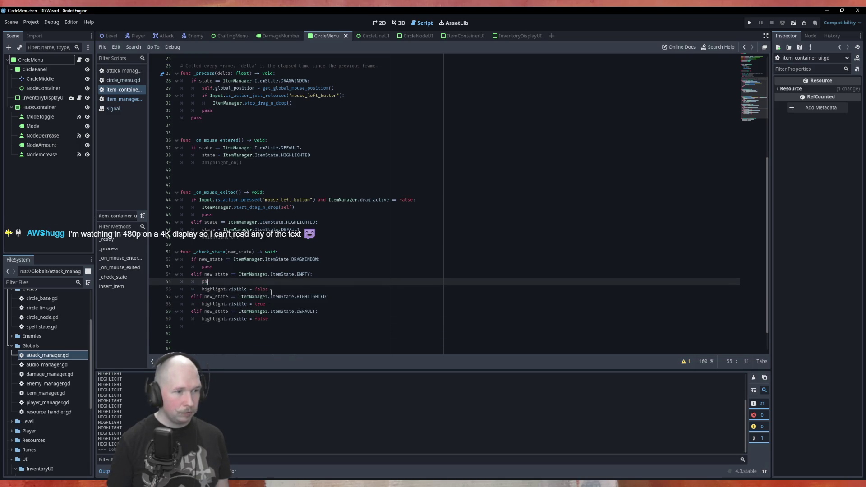
pyautogui.press('BackSpace')
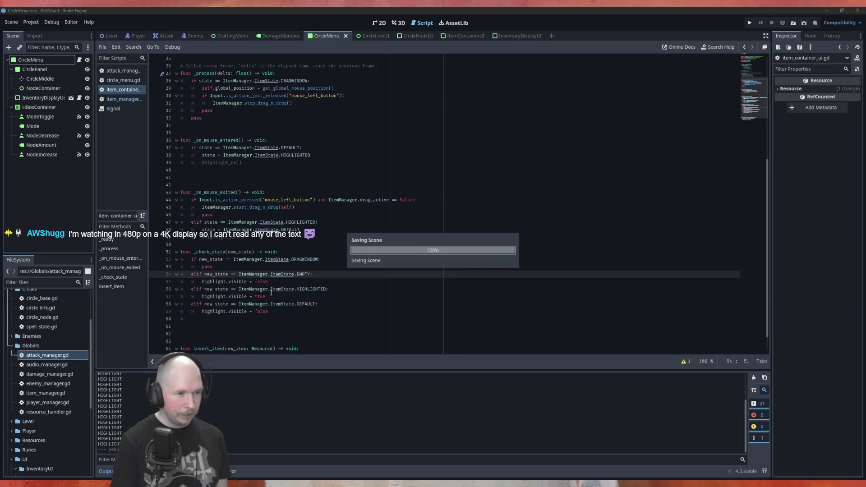
pyautogui.scroll(-1, 324, 185)
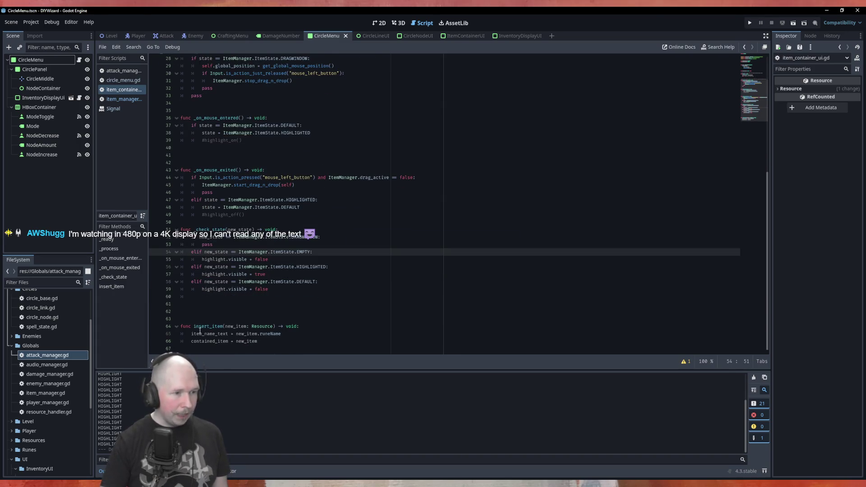
# Step: Copy the EMPTY state check from _check_state onto a new line in insert_item
pyautogui.click(303, 337)
pyautogui.click(307, 326)
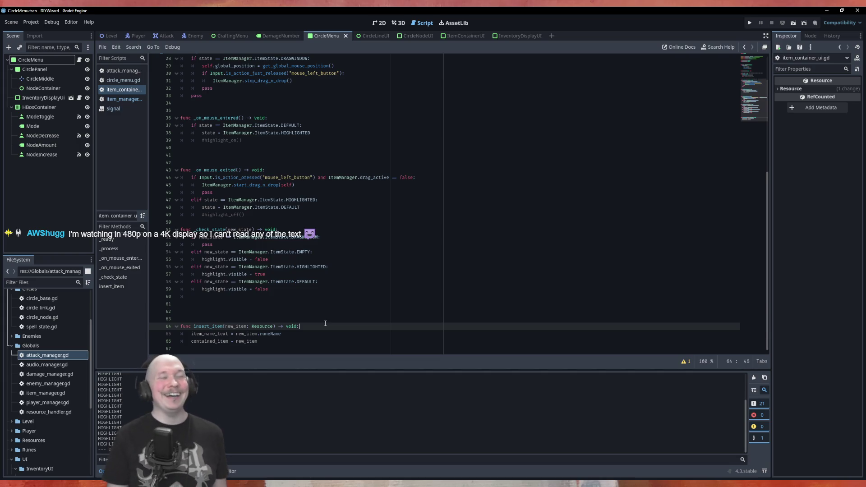
pyautogui.press('Return')
pyautogui.write('if ne')
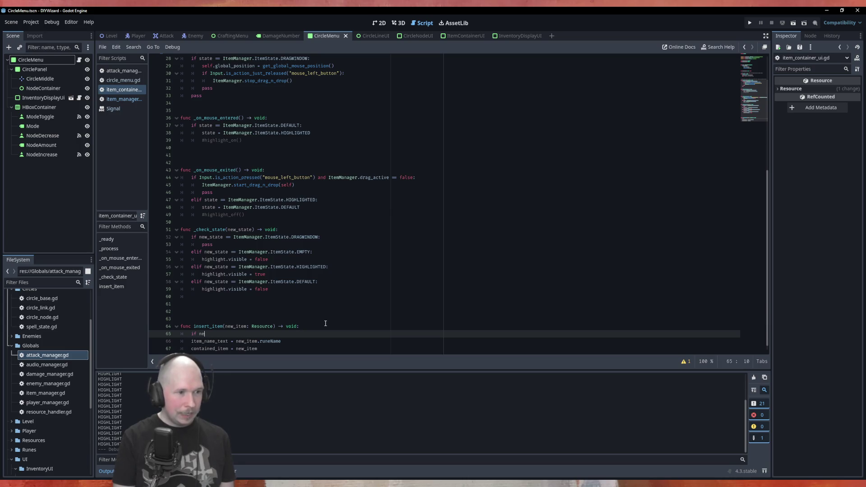
pyautogui.write('w')
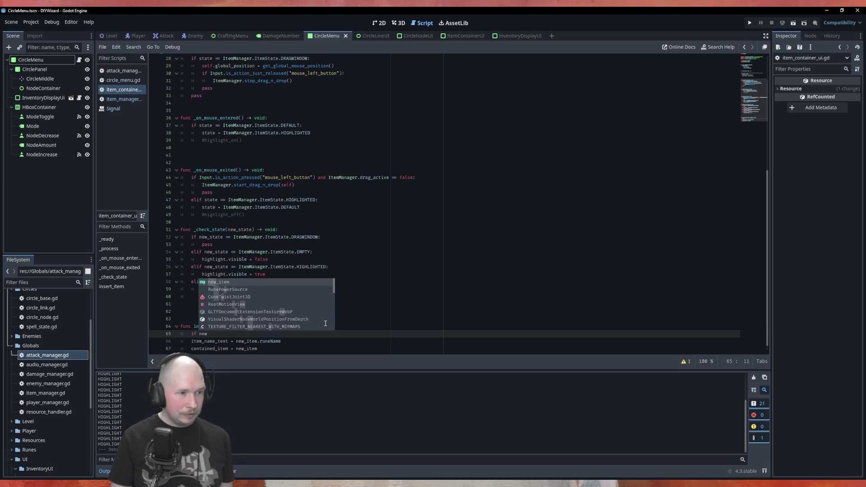
pyautogui.press('BackSpace')
pyautogui.press('BackSpace')
pyautogui.press('BackSpace')
pyautogui.write('stat')
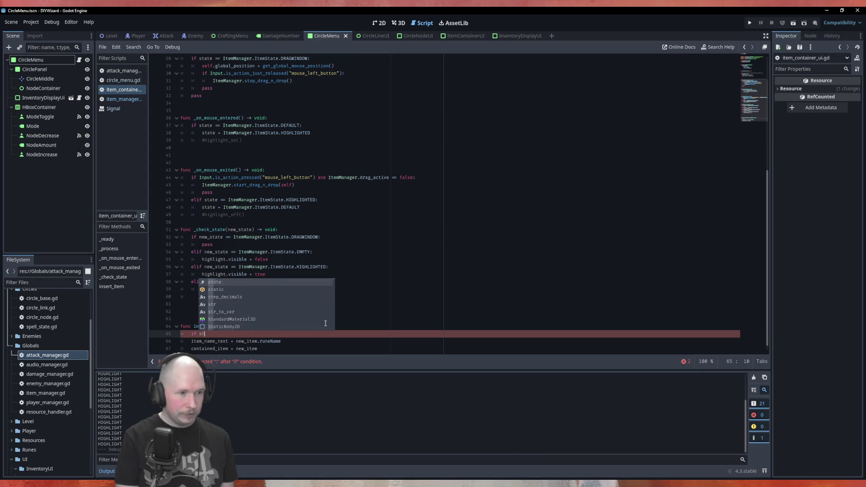
pyautogui.press('Escape')
pyautogui.press('Up')
pyautogui.press('Up')
pyautogui.press('Up')
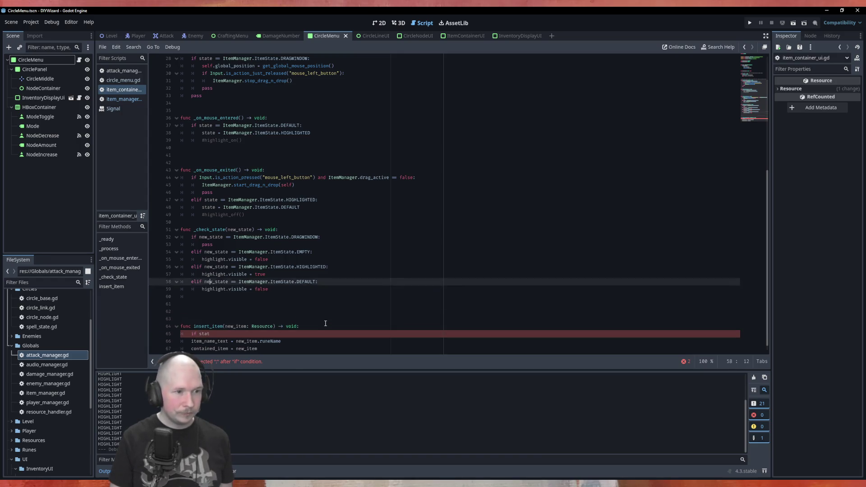
pyautogui.press('Down')
pyautogui.hotkey('ctrl', 'c')
pyautogui.press('Down')
pyautogui.press('Down')
pyautogui.press('Down')
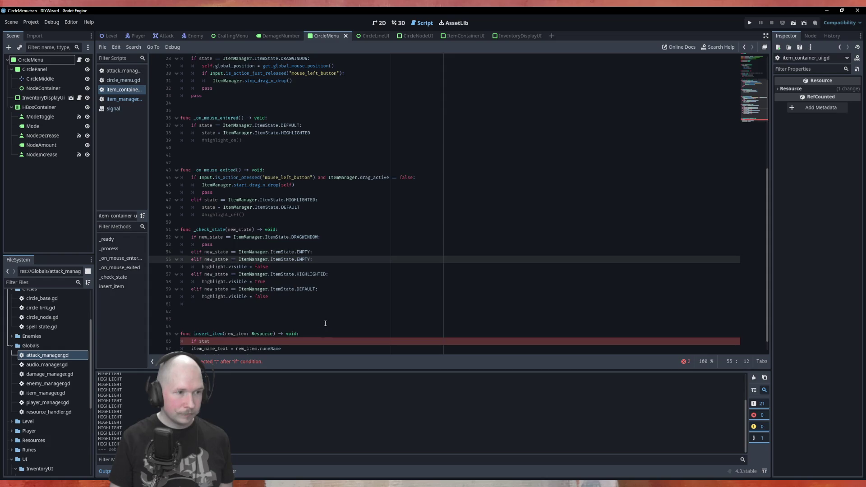
pyautogui.hotkey('ctrl', 'v')
pyautogui.press('Down')
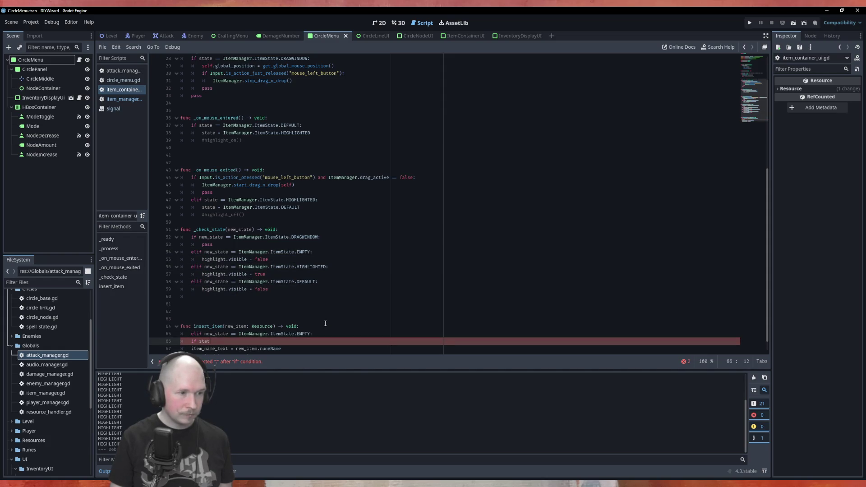
pyautogui.press('BackSpace')
pyautogui.press('BackSpace')
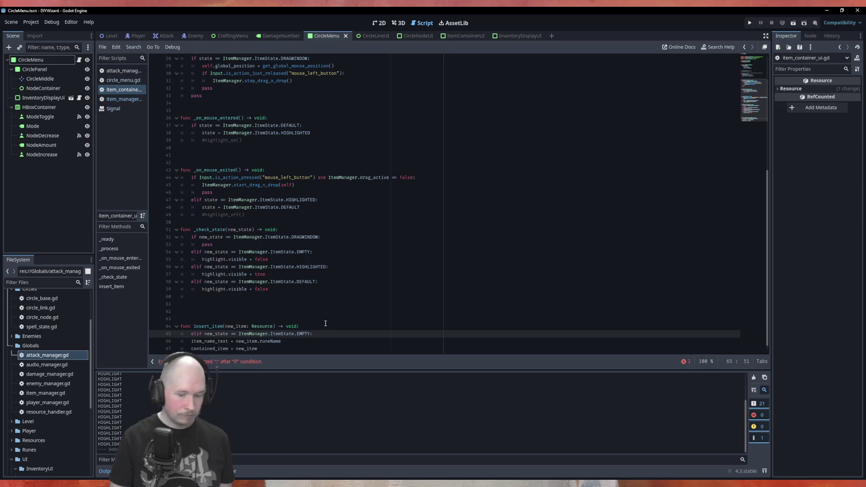
# Step: Turn the copied line into 'if state == ItemState.EMPTY:' with an empty body
pyautogui.press('Delete')
pyautogui.press('Delete')
pyautogui.press('End')
pyautogui.press('Return')
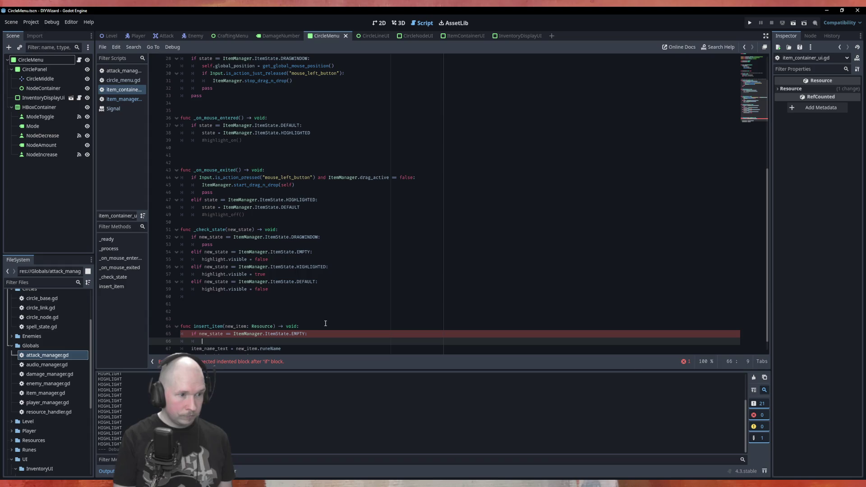
pyautogui.press('Up')
pyautogui.press('BackSpace')
pyautogui.press('Delete')
pyautogui.press('Delete')
pyautogui.press('Delete')
# Step: Inside that if, assign the state to ItemState.DEFAULT
pyautogui.hotkey('shift', 'End')
pyautogui.hotkey('shift', 'Left')
pyautogui.press('Down')
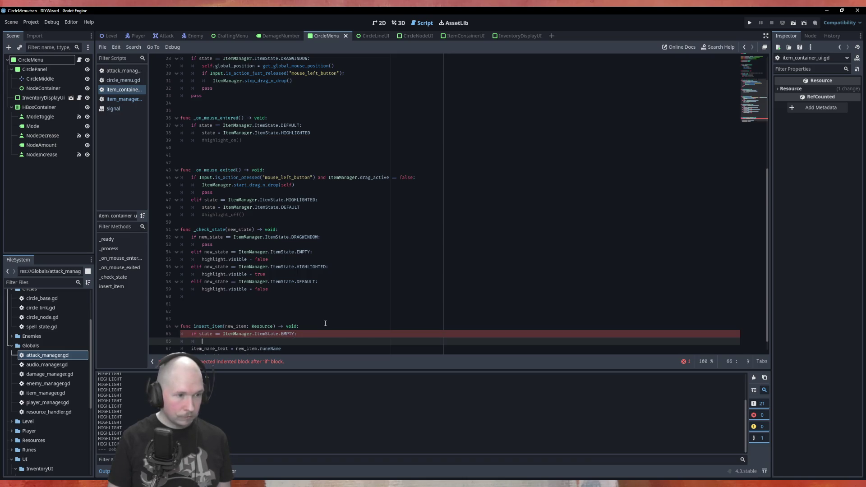
pyautogui.hotkey('ctrl', 'v')
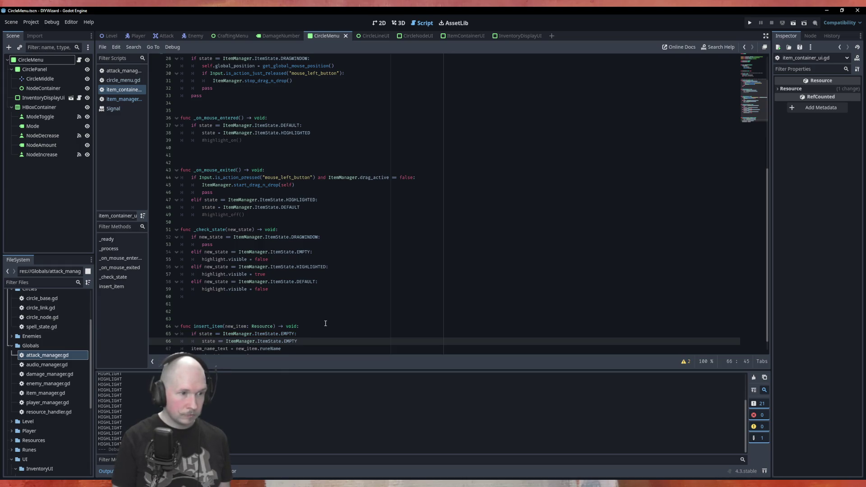
pyautogui.press('BackSpace')
pyautogui.press('BackSpace')
pyautogui.press('BackSpace')
pyautogui.write('Defaul')
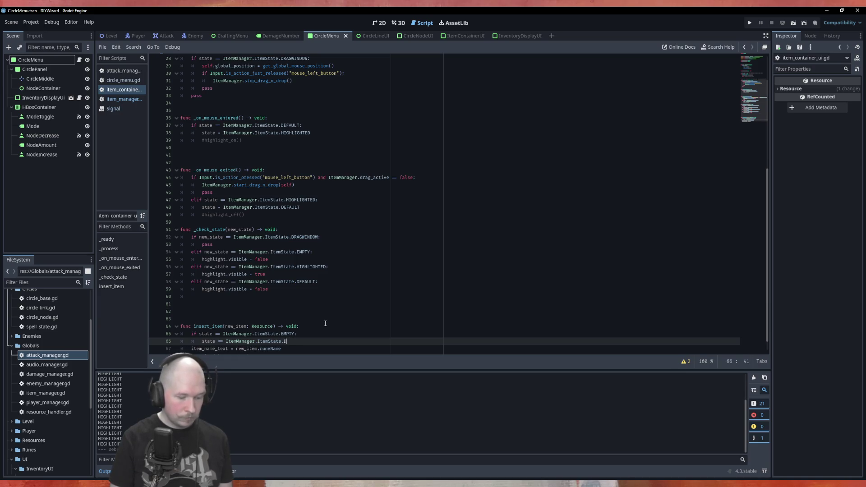
pyautogui.press('Return')
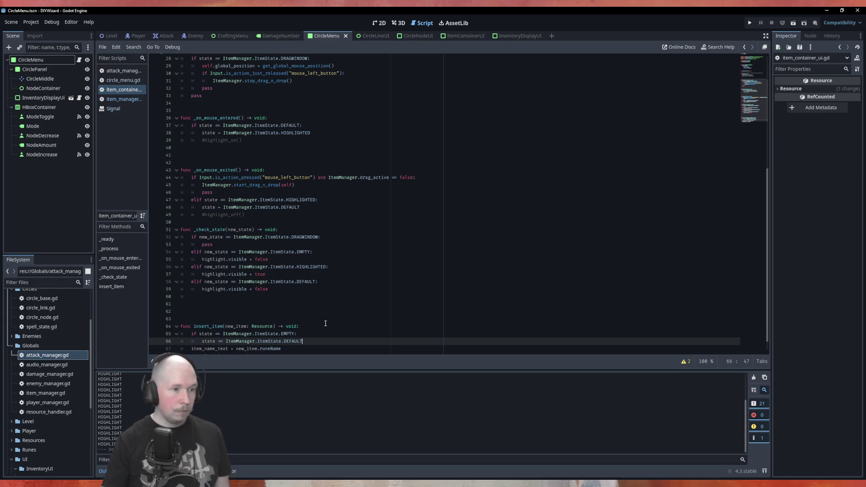
pyautogui.scroll(-1, 325, 323)
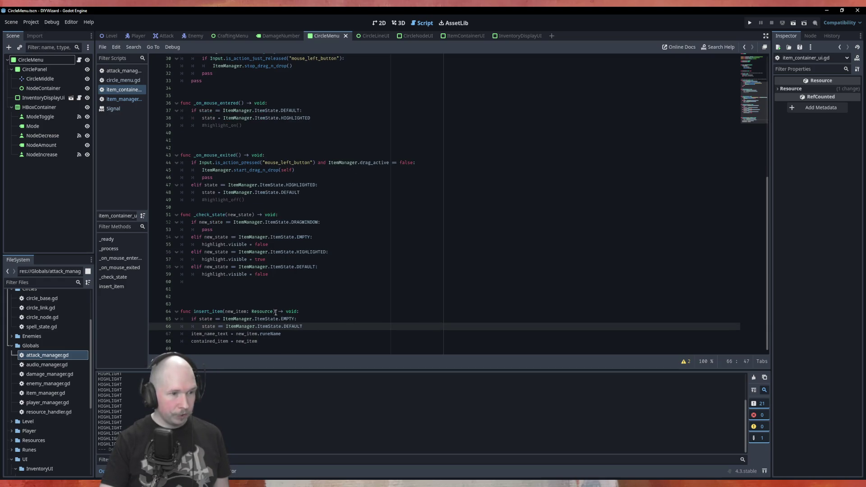
pyautogui.click(294, 297)
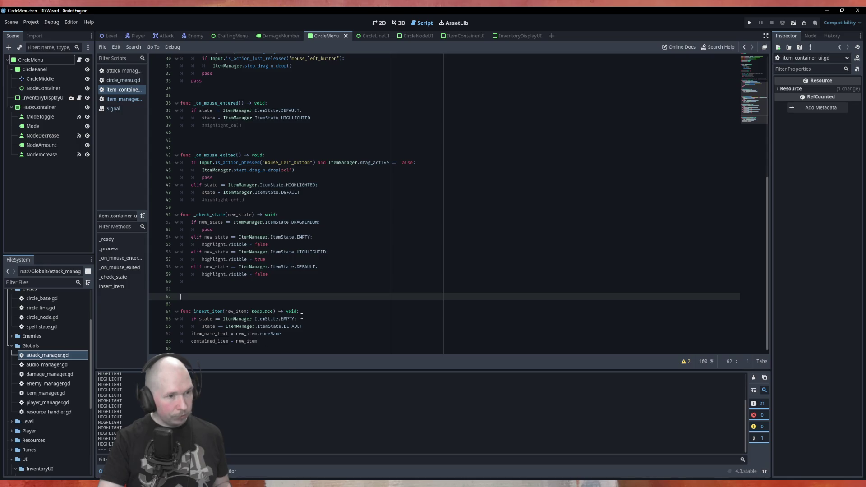
pyautogui.scroll(4, 304, 319)
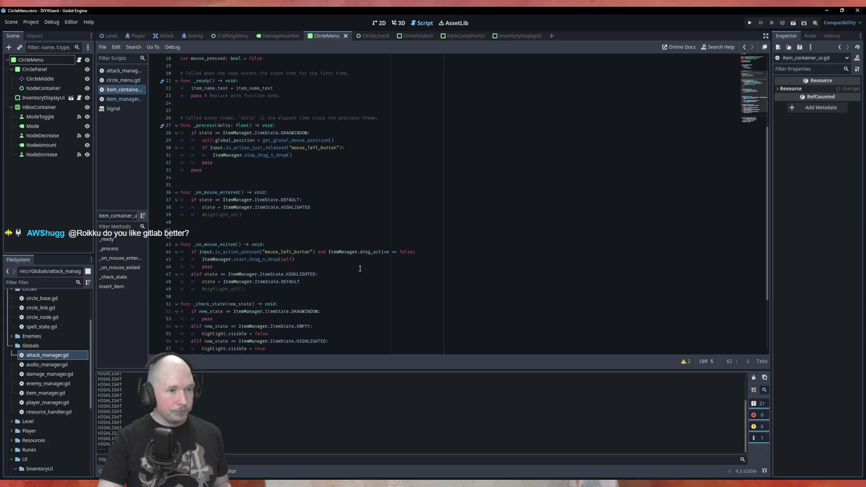
# Step: Clean up the end of the line 44 drag condition and start it with 'state'
pyautogui.click(414, 252)
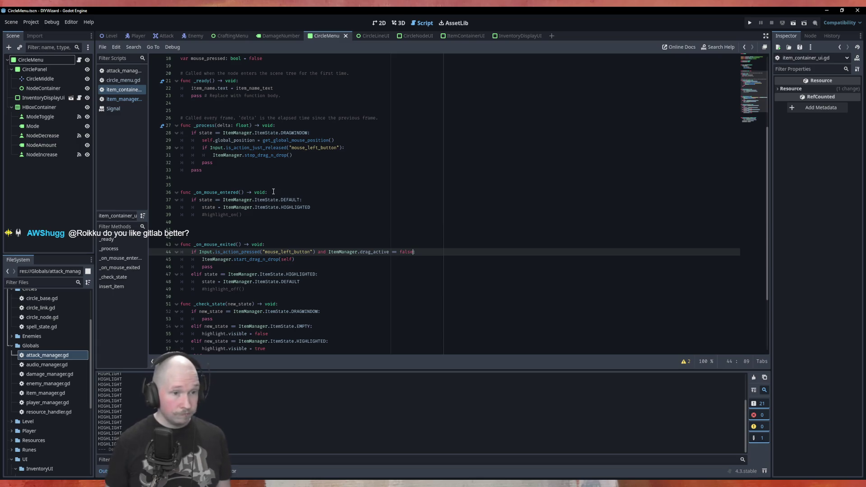
pyautogui.write('and')
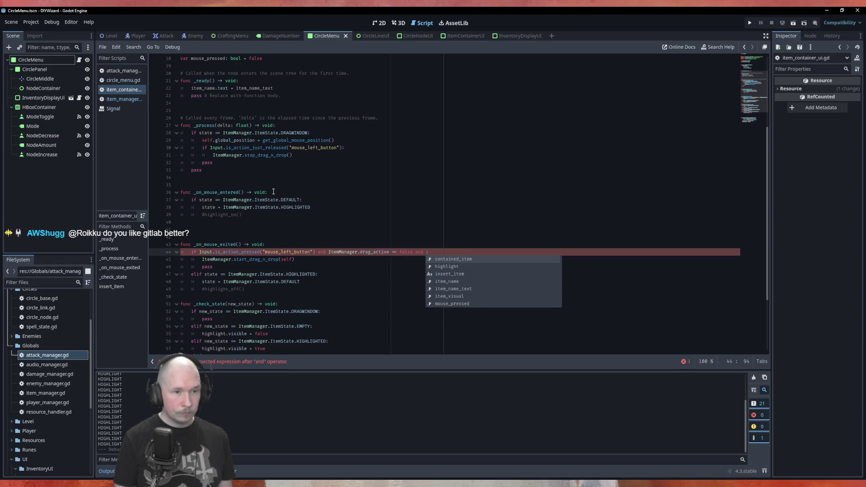
pyautogui.press('BackSpace')
pyautogui.press('BackSpace')
pyautogui.press('BackSpace')
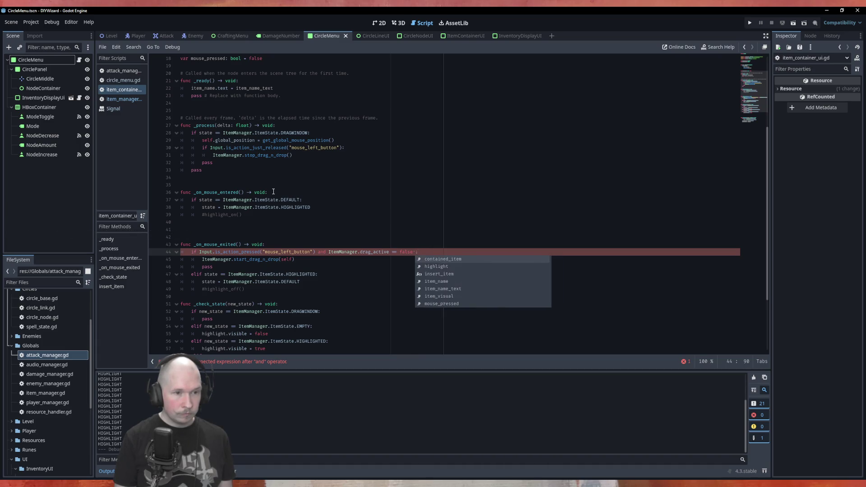
pyautogui.press('BackSpace')
pyautogui.press('Up')
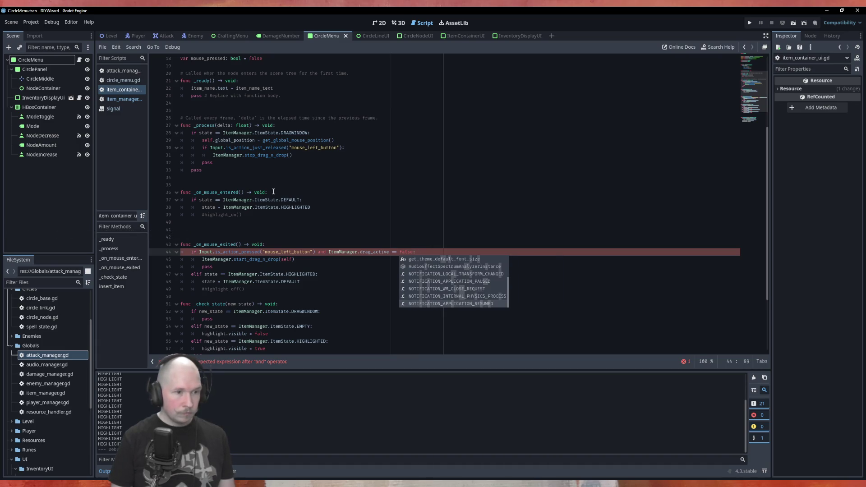
pyautogui.write(':')
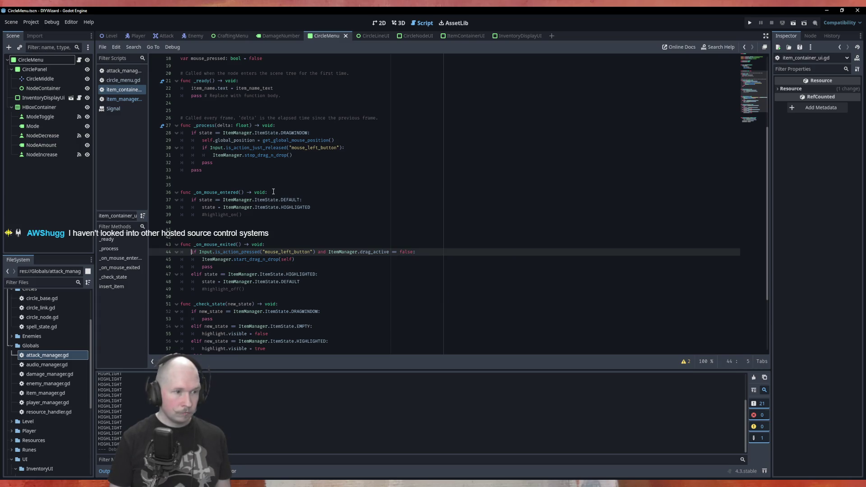
pyautogui.press('Home')
pyautogui.write('state')
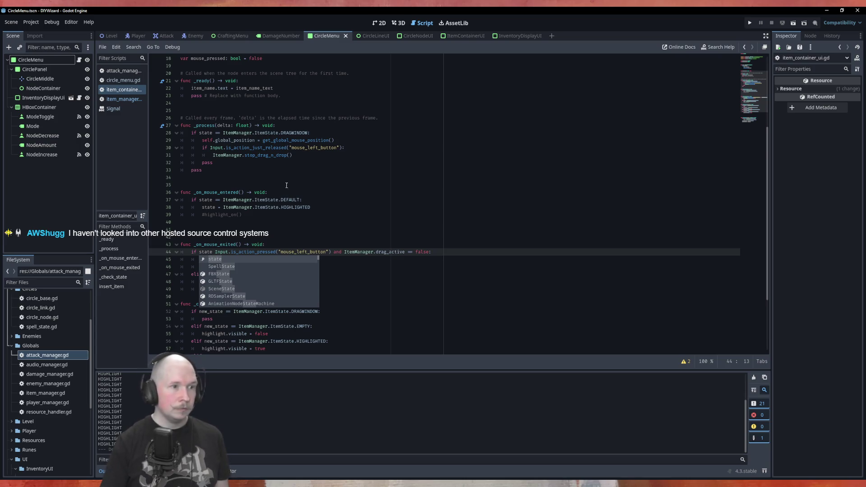
# Step: Make line 44 check state == ItemState.EMPTY and drag_active == false first, then run the game
pyautogui.scroll(-2, 404, 205)
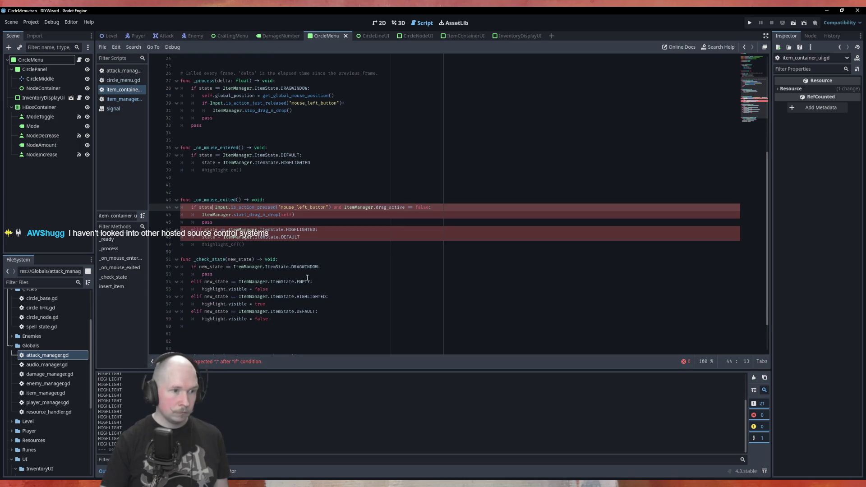
pyautogui.moveTo(310, 282)
pyautogui.mouseDown()
pyautogui.moveTo(208, 282)
pyautogui.moveTo(216, 282)
pyautogui.mouseUp()
pyautogui.hotkey('ctrl', 'c')
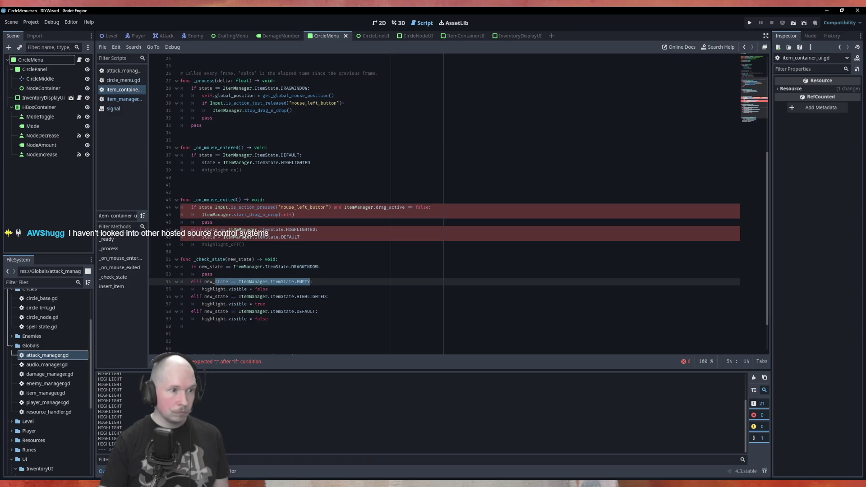
pyautogui.doubleClick(212, 208)
pyautogui.hotkey('ctrl', 'v')
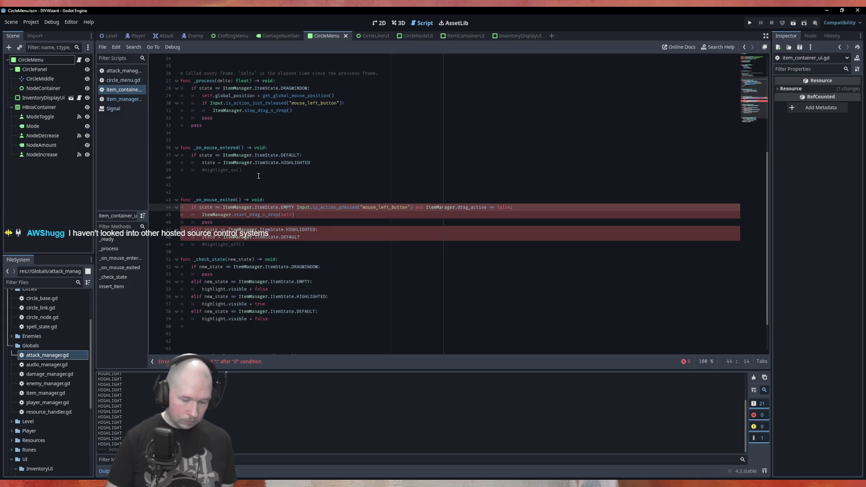
pyautogui.click(217, 208)
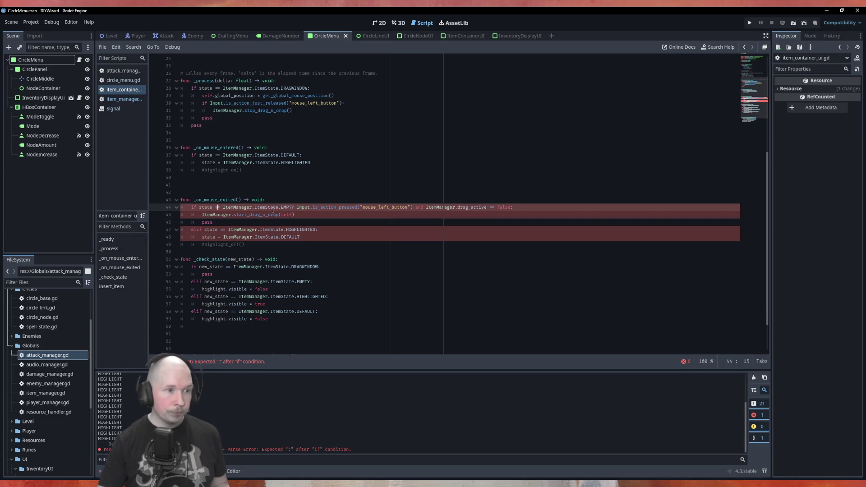
pyautogui.click(296, 207)
pyautogui.write('and')
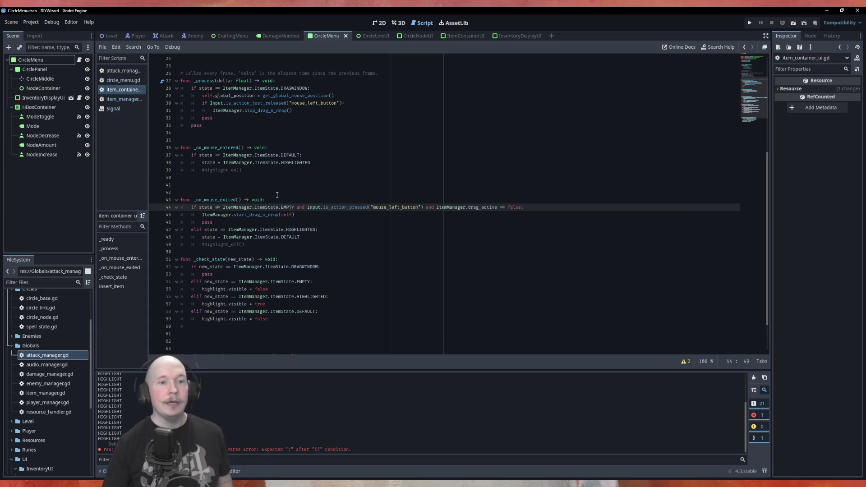
pyautogui.moveTo(520, 209)
pyautogui.mouseDown()
pyautogui.moveTo(424, 209)
pyautogui.moveTo(438, 206)
pyautogui.mouseUp()
pyautogui.press('BackSpace')
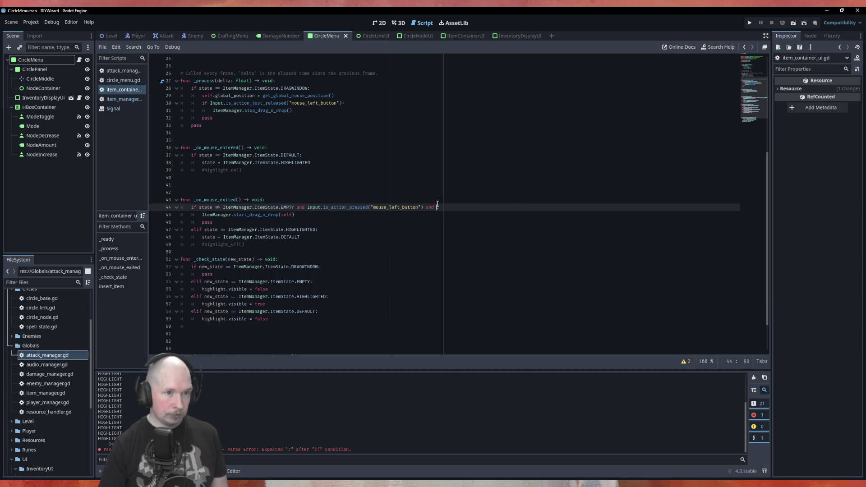
pyautogui.press('BackSpace')
pyautogui.press('BackSpace')
pyautogui.press('BackSpace')
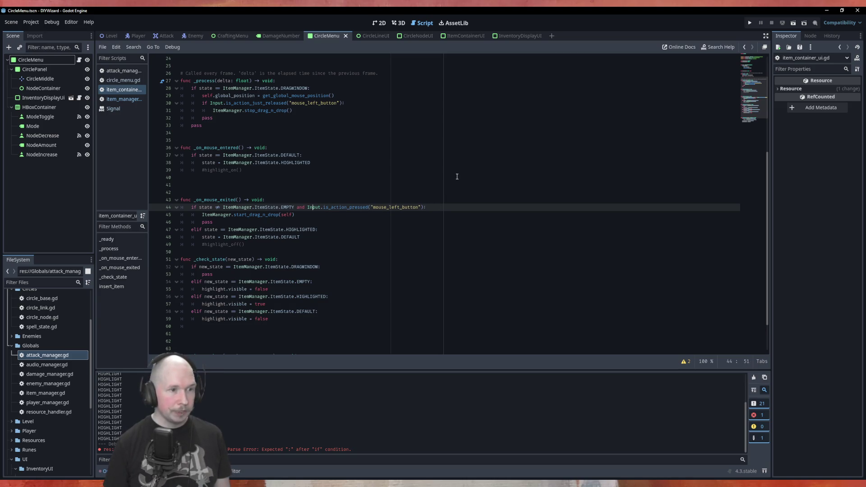
pyautogui.hotkey('ctrl', 'v')
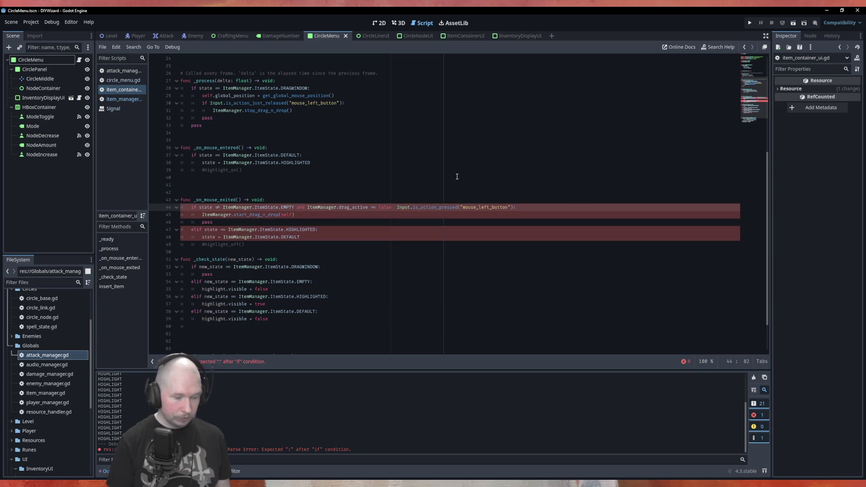
pyautogui.write('and')
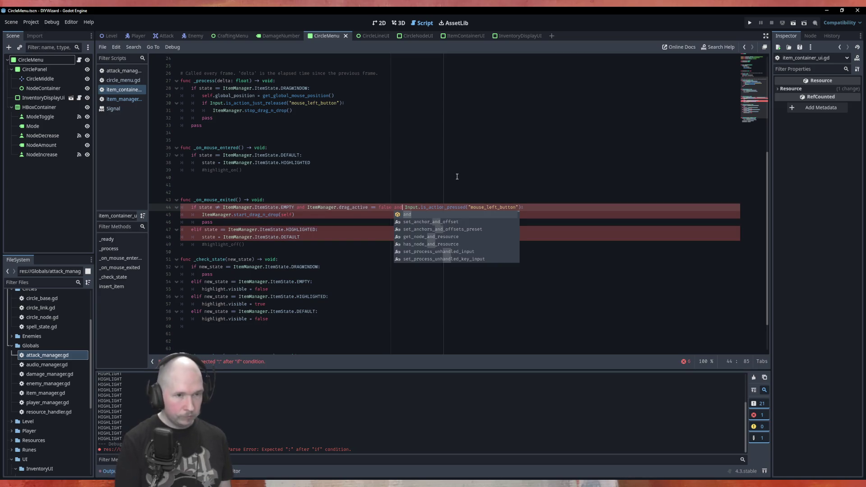
pyautogui.press('Escape')
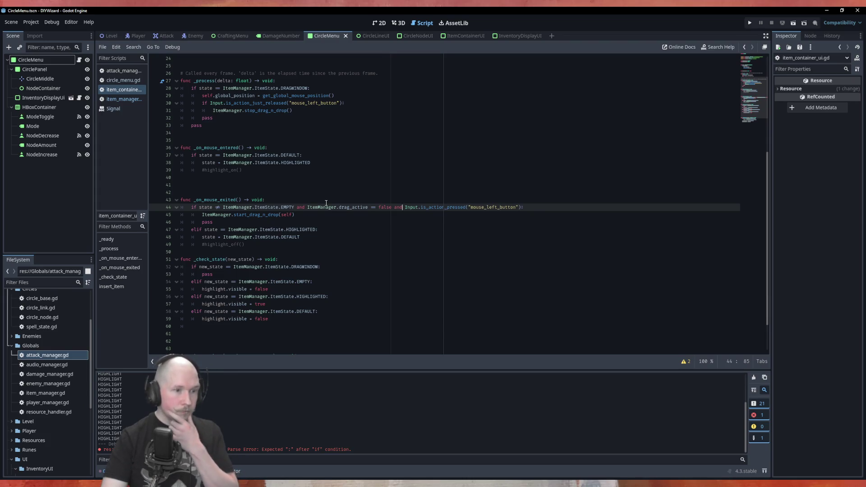
pyautogui.press('F5')
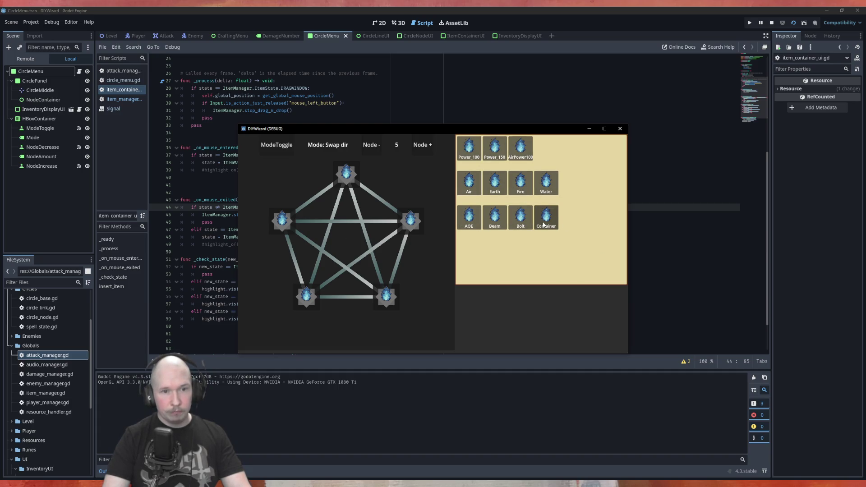
# Step: Drag four tiles, including Container, out of the grid, then stop the debug session with F8
pyautogui.moveTo(546, 218)
pyautogui.mouseDown()
pyautogui.moveTo(551, 273)
pyautogui.moveTo(521, 266)
pyautogui.moveTo(510, 246)
pyautogui.mouseUp()
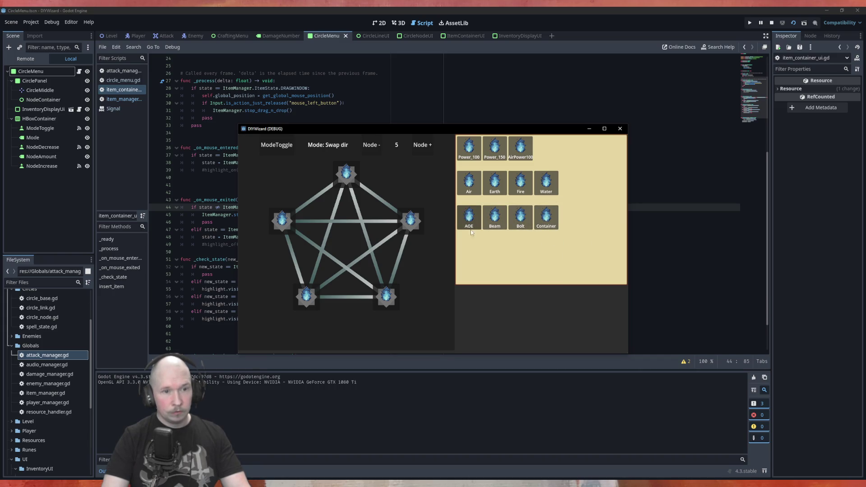
pyautogui.moveTo(475, 231)
pyautogui.mouseDown()
pyautogui.moveTo(501, 248)
pyautogui.moveTo(552, 223)
pyautogui.moveTo(600, 248)
pyautogui.mouseUp()
pyautogui.moveTo(539, 226)
pyautogui.mouseDown()
pyautogui.moveTo(611, 236)
pyautogui.moveTo(605, 257)
pyautogui.mouseUp()
pyautogui.moveTo(415, 225); pyautogui.dragTo(429, 254)
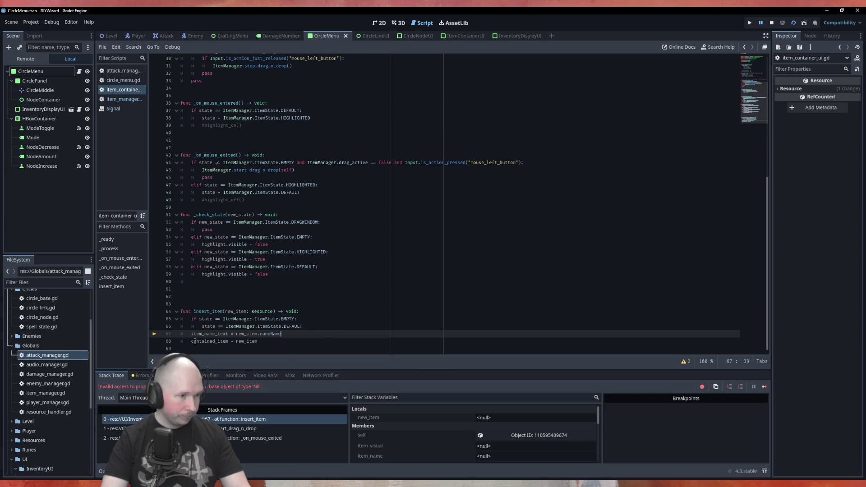
pyautogui.moveTo(267, 339)
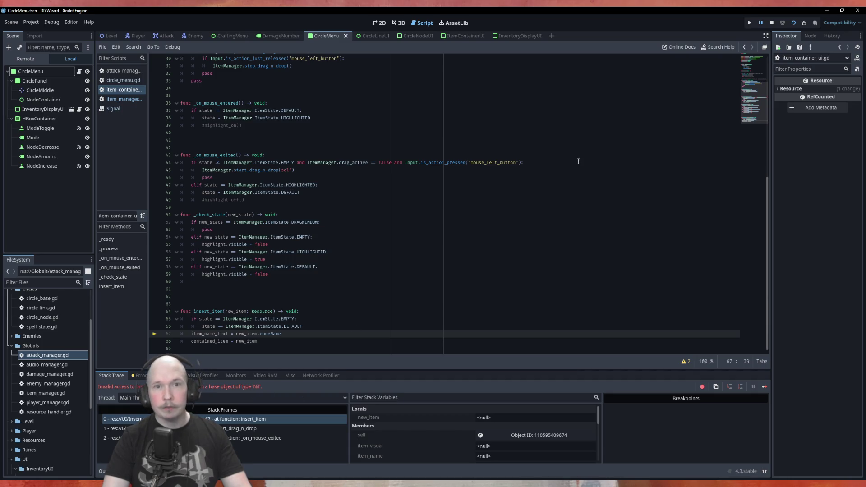
pyautogui.press('F8')
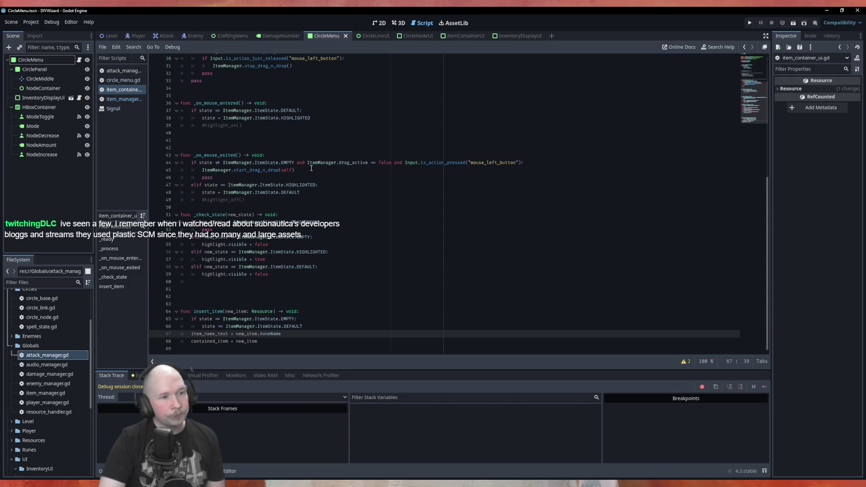
pyautogui.scroll(9, 281, 157)
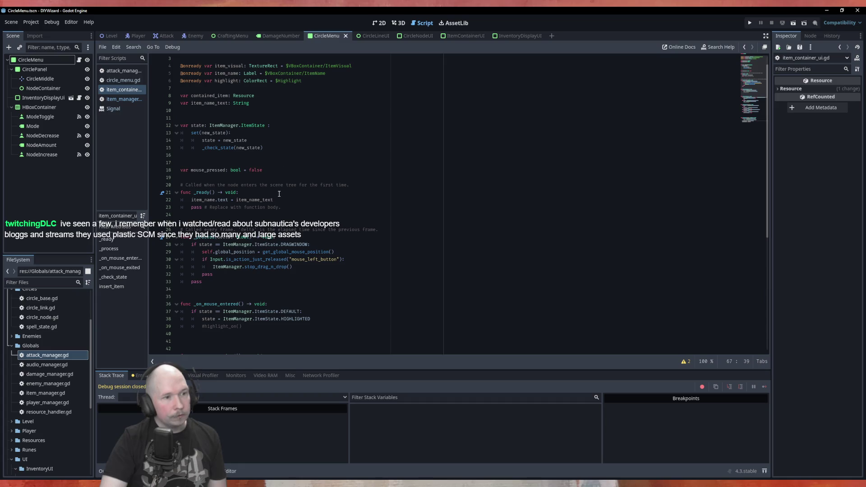
# Step: Add 'if contained_item == null:' at the start of _ready
pyautogui.click(279, 193)
pyautogui.press('Return')
pyautogui.write('if ')
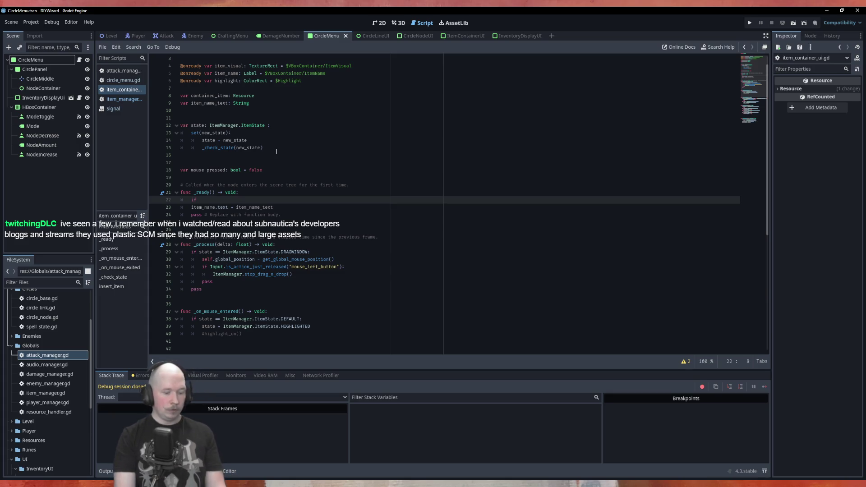
pyautogui.write('contained_item ')
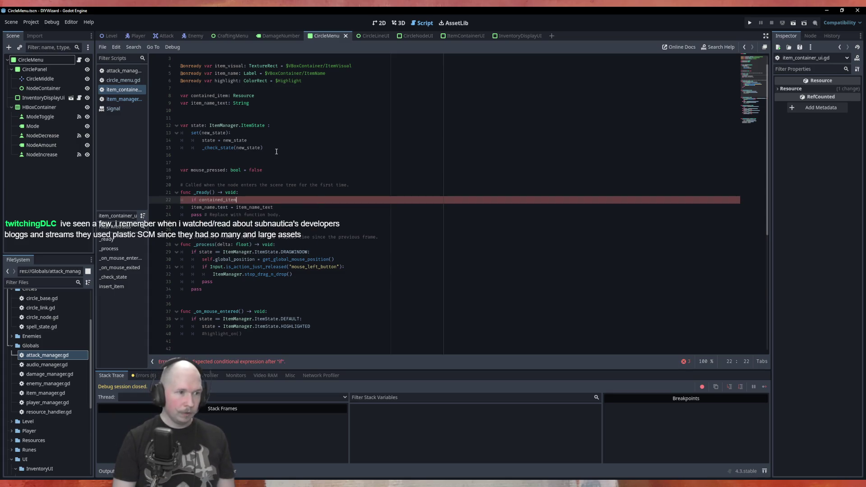
pyautogui.write('== null:')
pyautogui.press('Return')
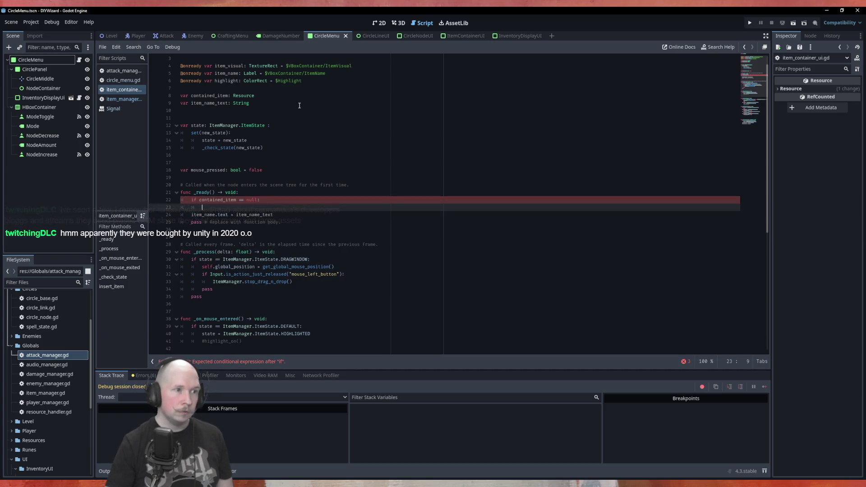
# Step: Under it, assign state = ItemState.EMPTY, then save and run the game
pyautogui.click(254, 103)
pyautogui.click(268, 95)
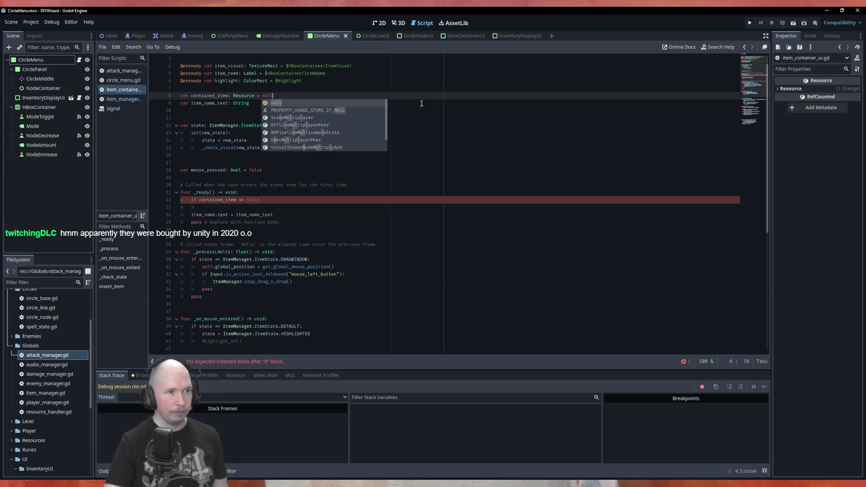
pyautogui.click(489, 148)
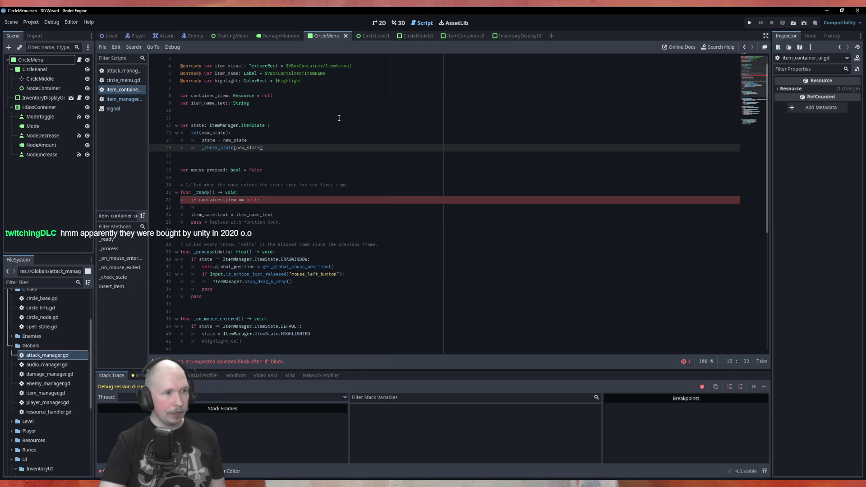
pyautogui.scroll(-9, 265, 233)
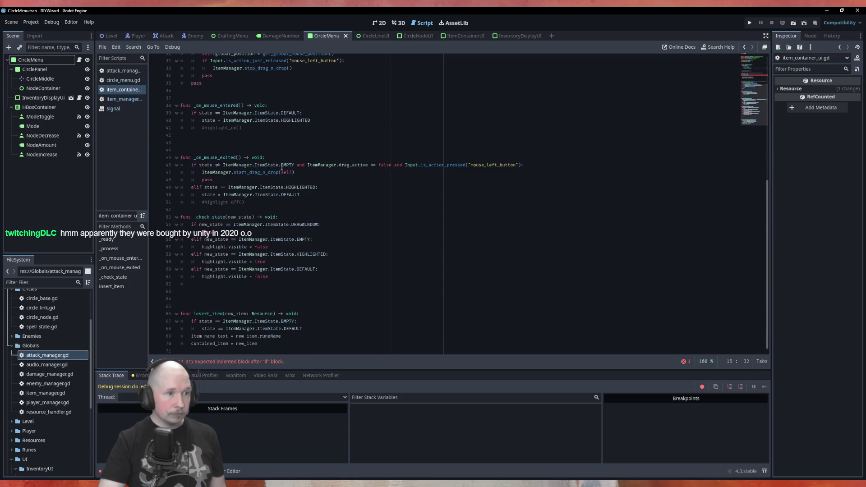
pyautogui.moveTo(294, 165); pyautogui.dragTo(199, 167)
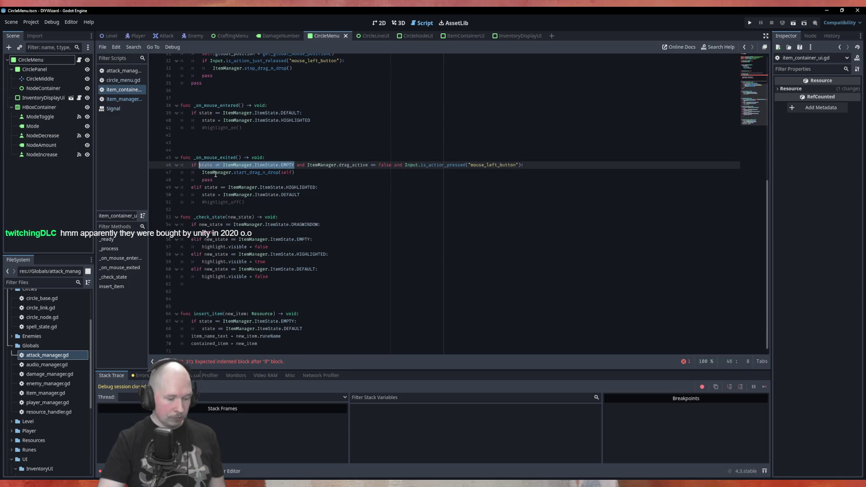
pyautogui.scroll(7, 252, 171)
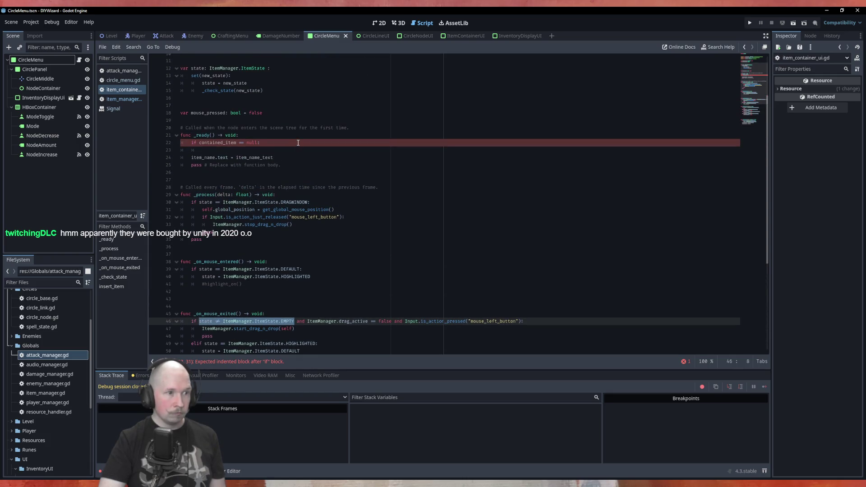
pyautogui.click(291, 150)
pyautogui.hotkey('ctrl', 'v')
pyautogui.click(223, 152)
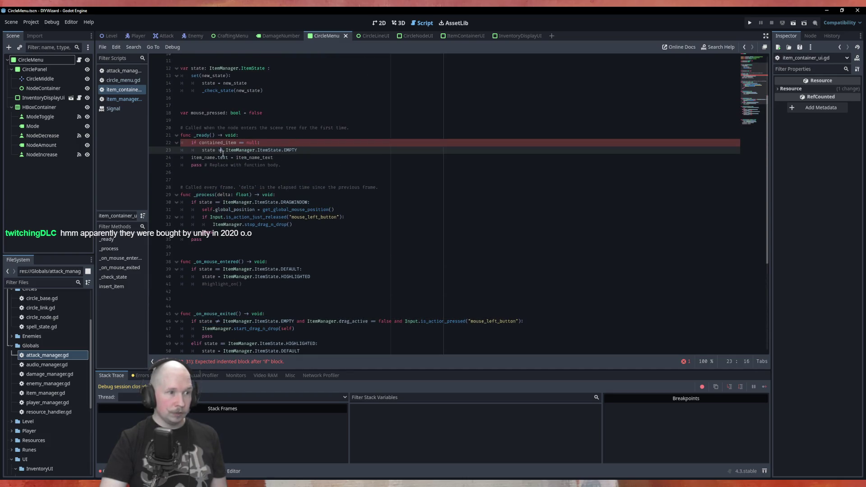
pyautogui.press('BackSpace')
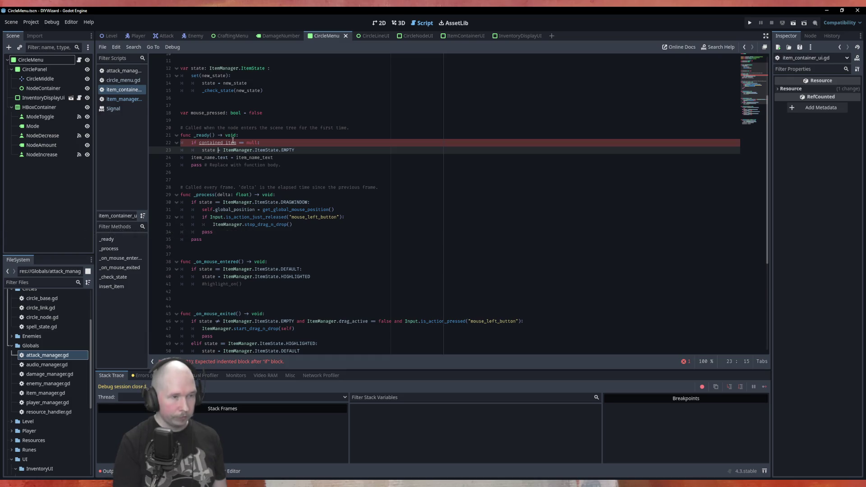
pyautogui.hotkey('ctrl', 's')
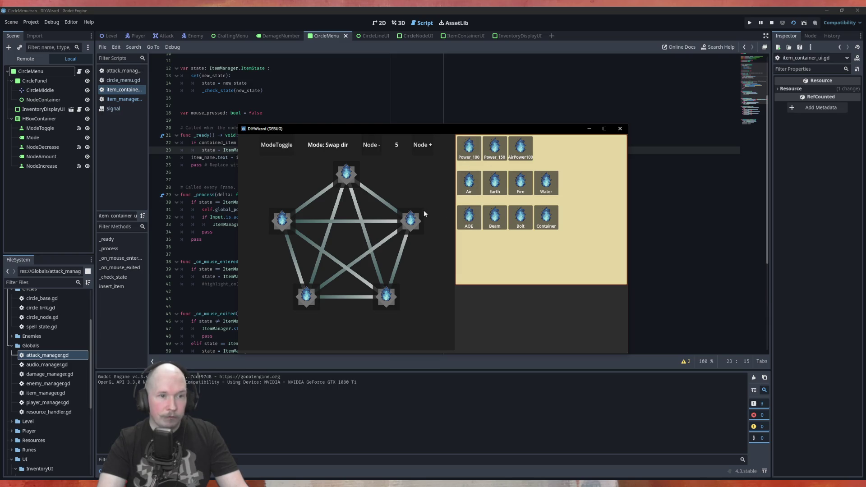
# Step: Drag the AOE item onto the right circle node, then close the game window
pyautogui.moveTo(469, 218)
pyautogui.mouseDown()
pyautogui.moveTo(408, 222)
pyautogui.moveTo(335, 174)
pyautogui.moveTo(414, 226)
pyautogui.moveTo(386, 186)
pyautogui.moveTo(335, 167)
pyautogui.moveTo(340, 176)
pyautogui.moveTo(335, 162)
pyautogui.moveTo(408, 216)
pyautogui.mouseUp()
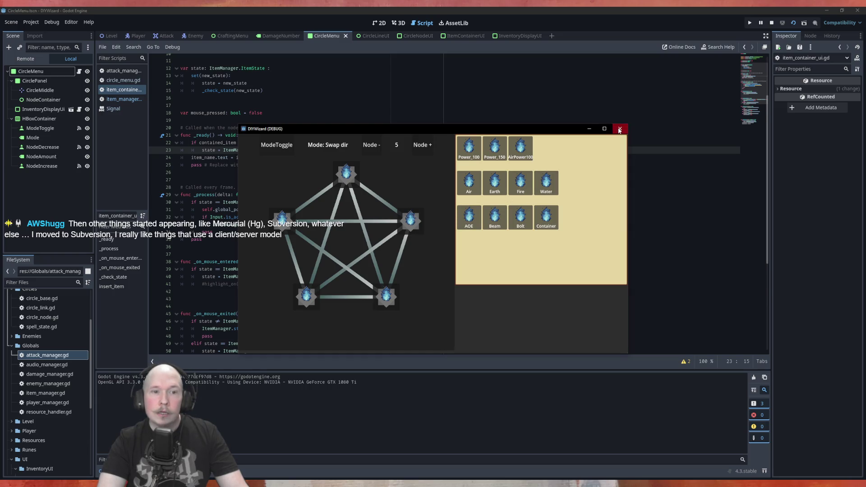
pyautogui.click(620, 128)
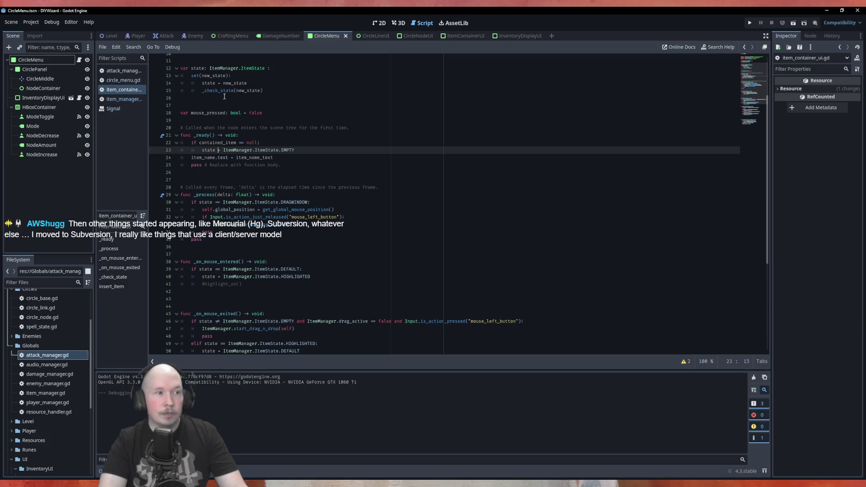
# Step: In the ItemContainerUI scene, check the Z Index, then add a new line after line 23
pyautogui.click(461, 36)
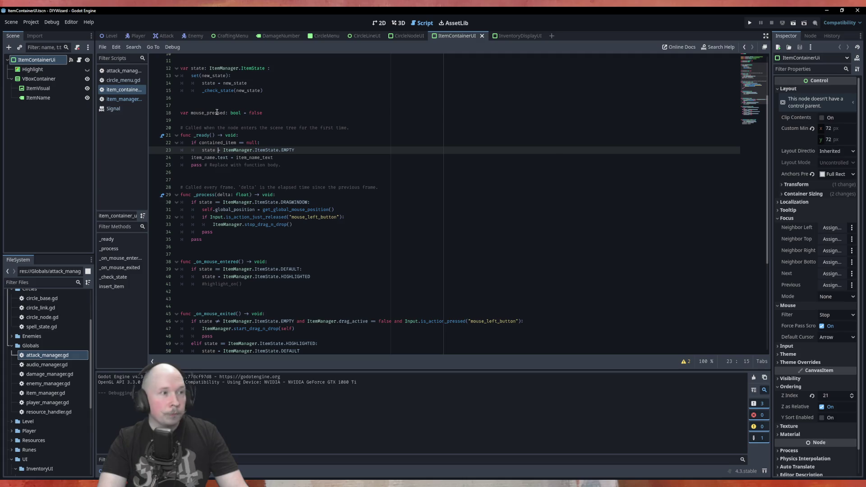
pyautogui.click(833, 396)
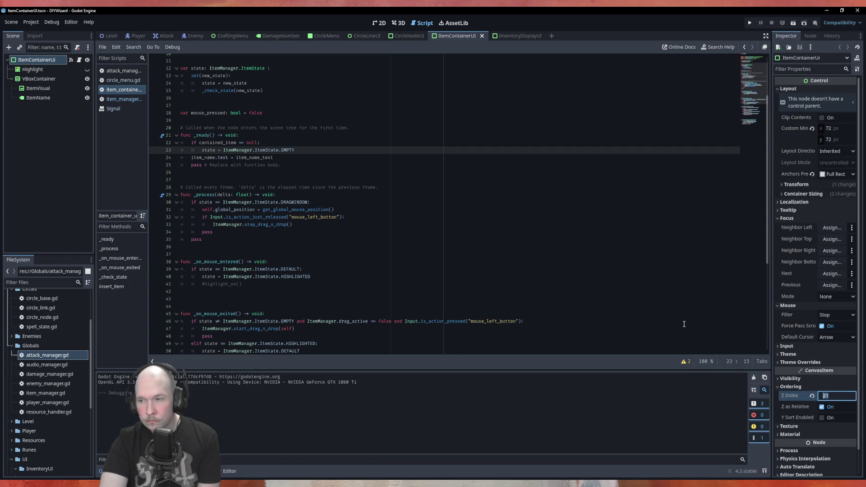
pyautogui.click(684, 324)
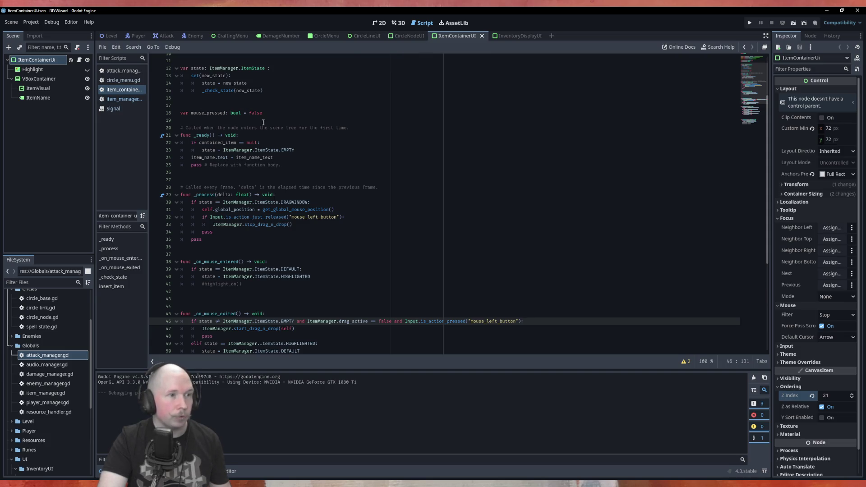
pyautogui.click(320, 150)
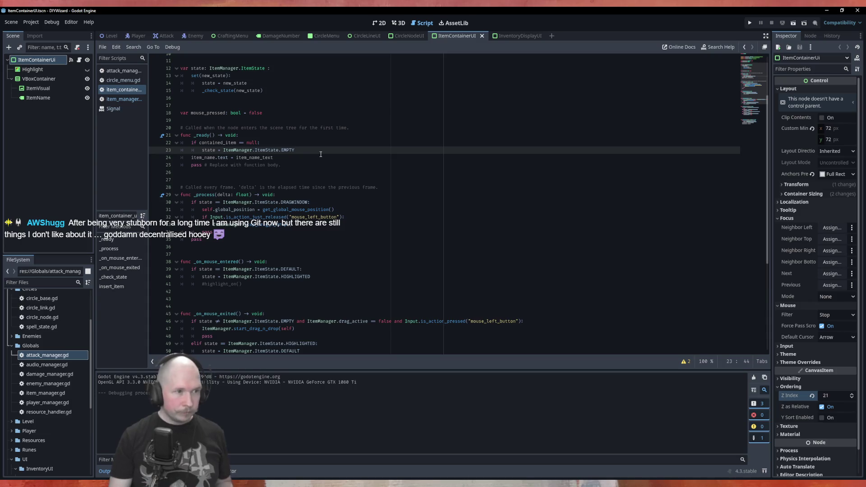
pyautogui.press('Return')
# Step: Write an 'if' using the DRAGWINDOW state check copied from line 31
pyautogui.write('if')
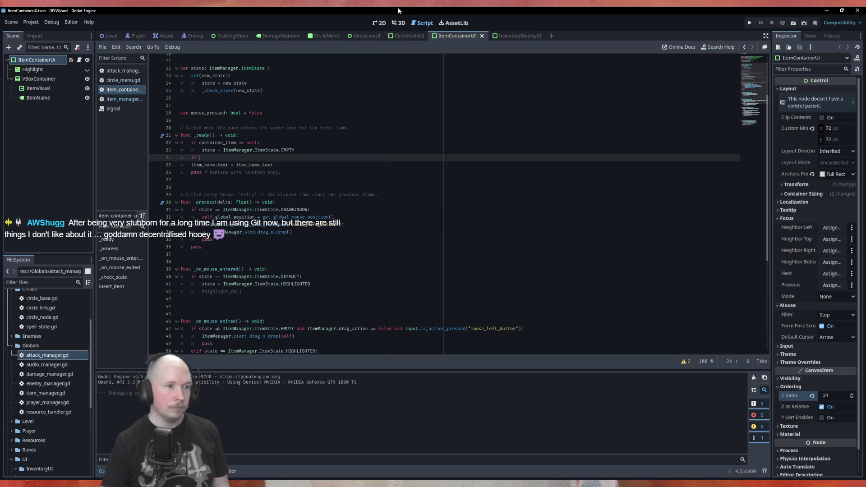
pyautogui.moveTo(308, 210); pyautogui.dragTo(202, 209)
pyautogui.hotkey('ctrl', 'c')
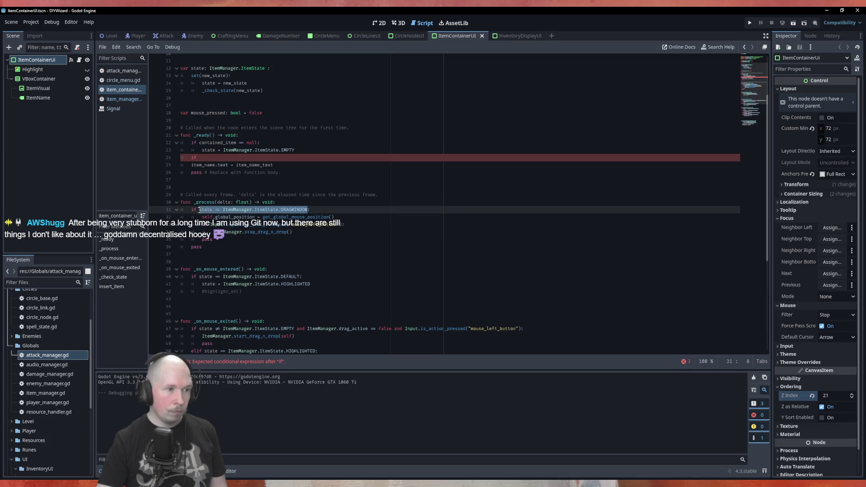
pyautogui.click(233, 158)
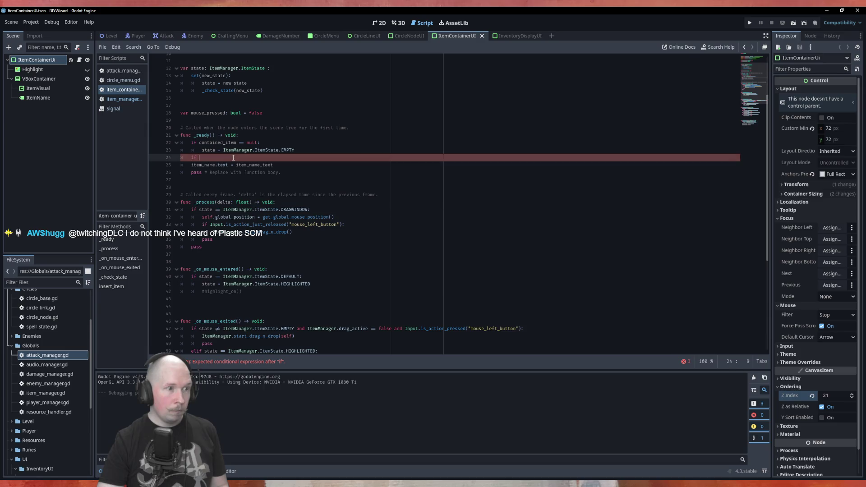
pyautogui.hotkey('ctrl', 'v')
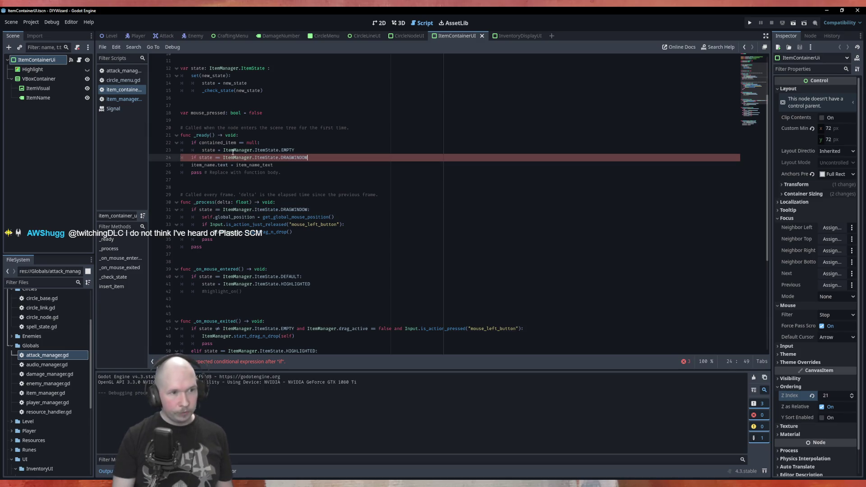
pyautogui.press('Return')
# Step: Make its body 'z_index += 1' and go back to the CircleMenu scene
pyautogui.write('order')
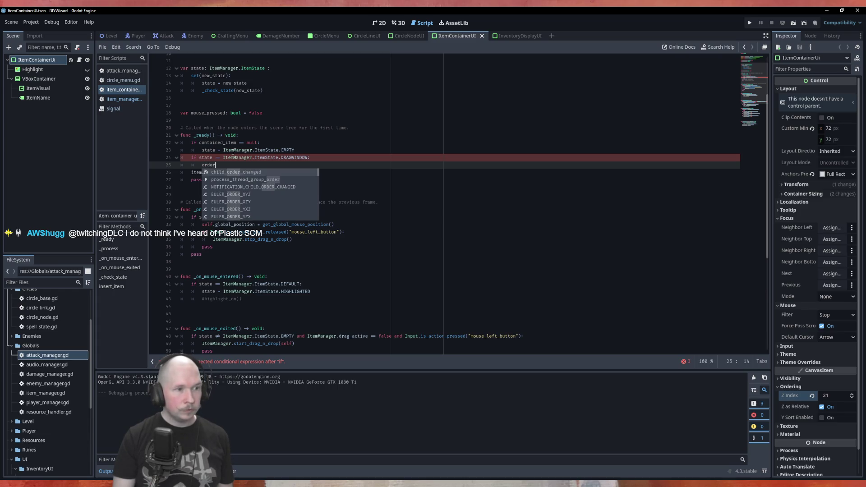
pyautogui.write('in')
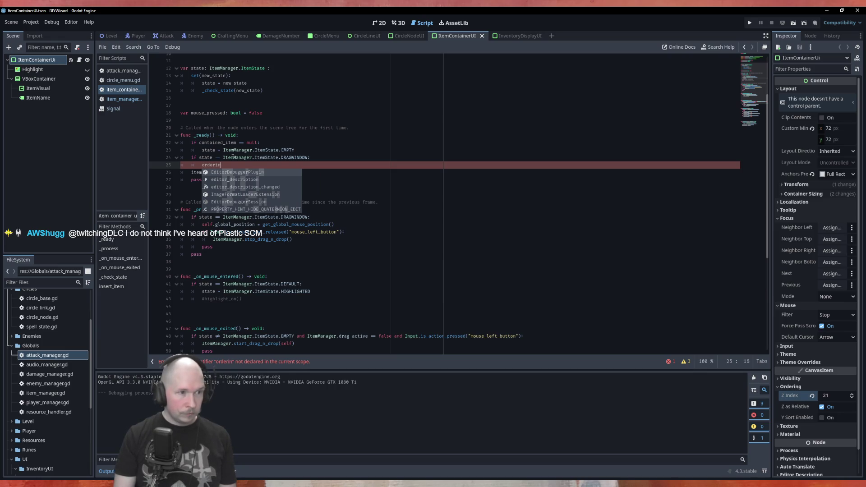
pyautogui.write('g')
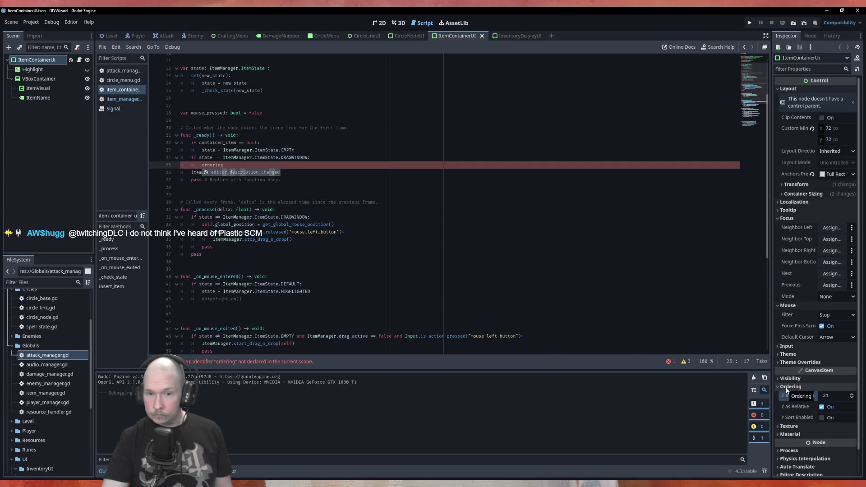
pyautogui.moveTo(794, 397)
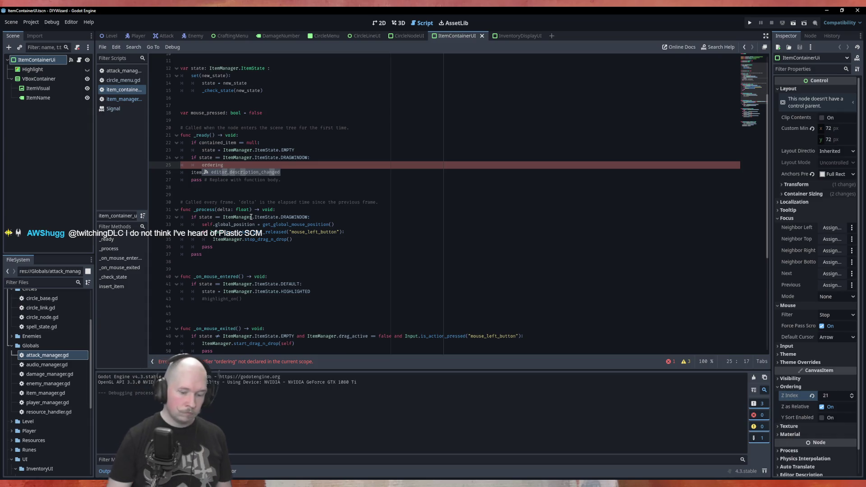
pyautogui.press('BackSpace')
pyautogui.press('BackSpace')
pyautogui.press('BackSpace')
pyautogui.press('BackSpace')
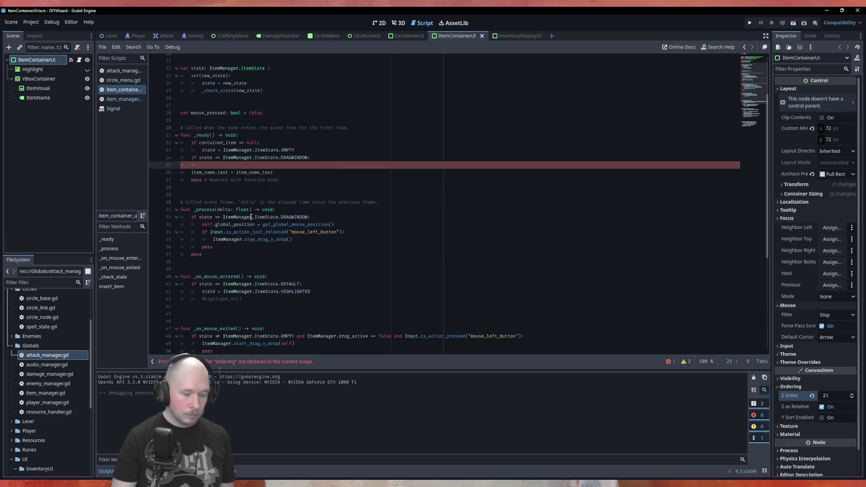
pyautogui.write('z_index')
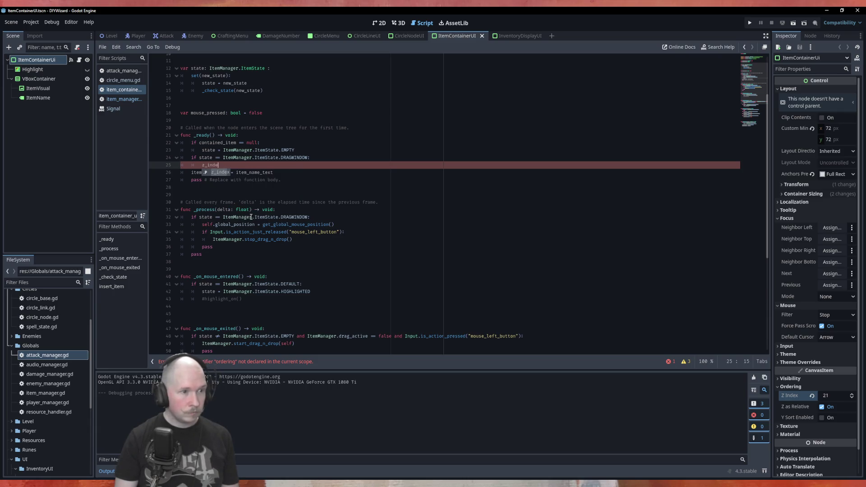
pyautogui.write(' += 1')
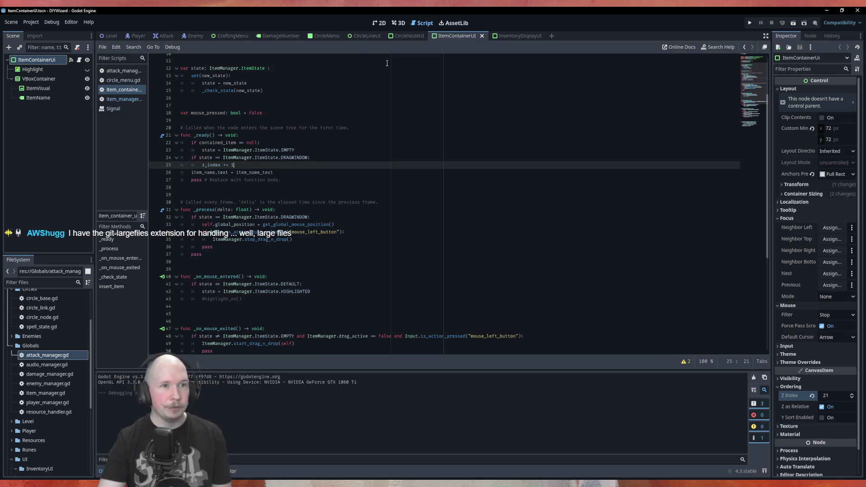
pyautogui.click(324, 36)
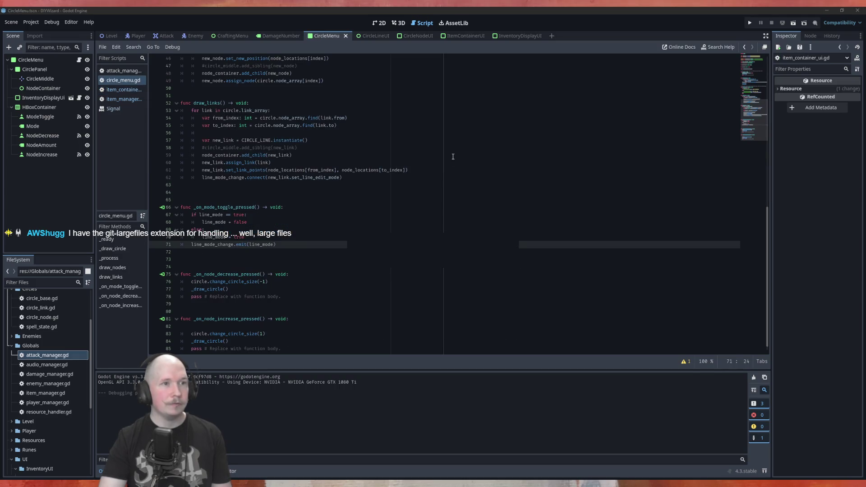
# Step: Run the scene, drag Air onto a circle node and back, close it, and open CircleNodeUI
pyautogui.press('F6')
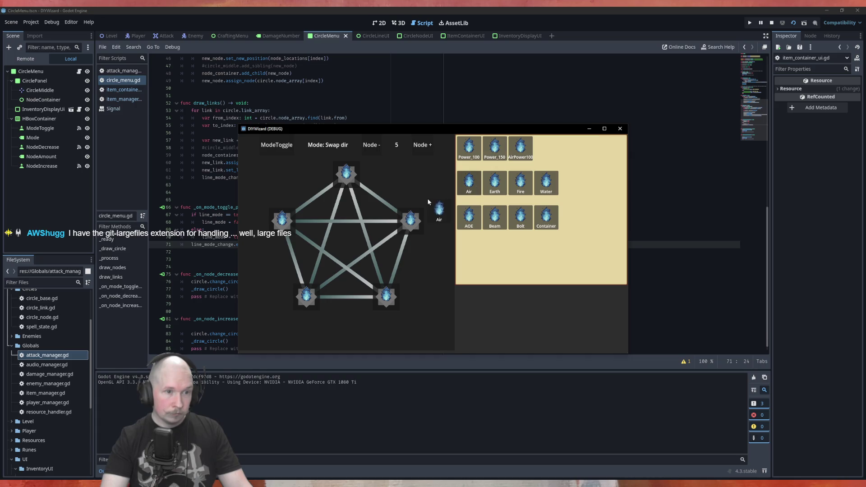
pyautogui.moveTo(369, 194); pyautogui.dragTo(329, 165)
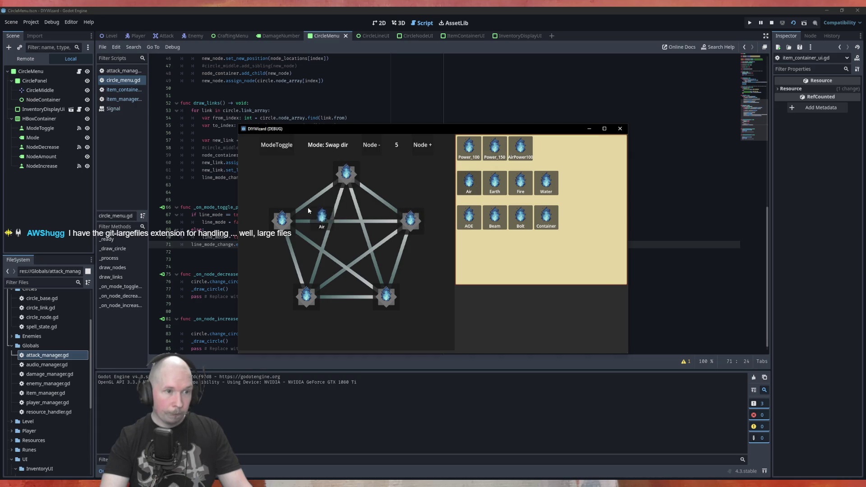
pyautogui.moveTo(296, 288)
pyautogui.mouseDown()
pyautogui.moveTo(373, 278)
pyautogui.moveTo(419, 210)
pyautogui.moveTo(559, 216)
pyautogui.moveTo(533, 239)
pyautogui.moveTo(481, 185)
pyautogui.moveTo(481, 163)
pyautogui.moveTo(401, 210)
pyautogui.mouseUp()
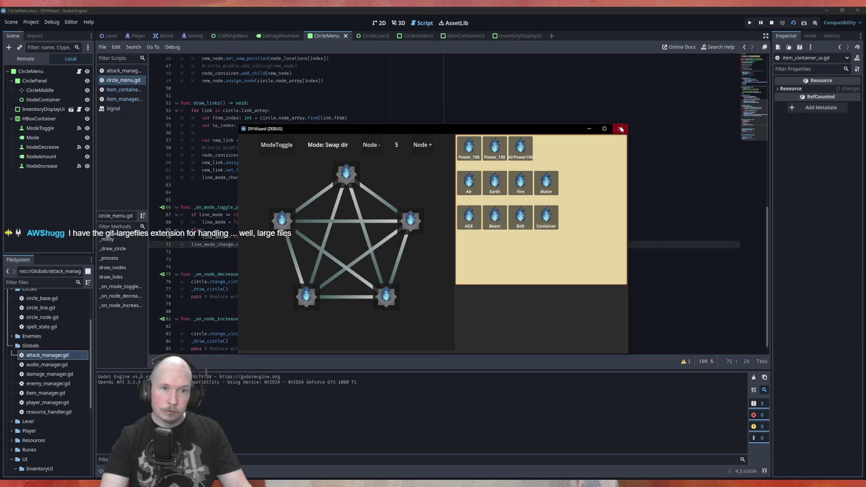
pyautogui.click(620, 128)
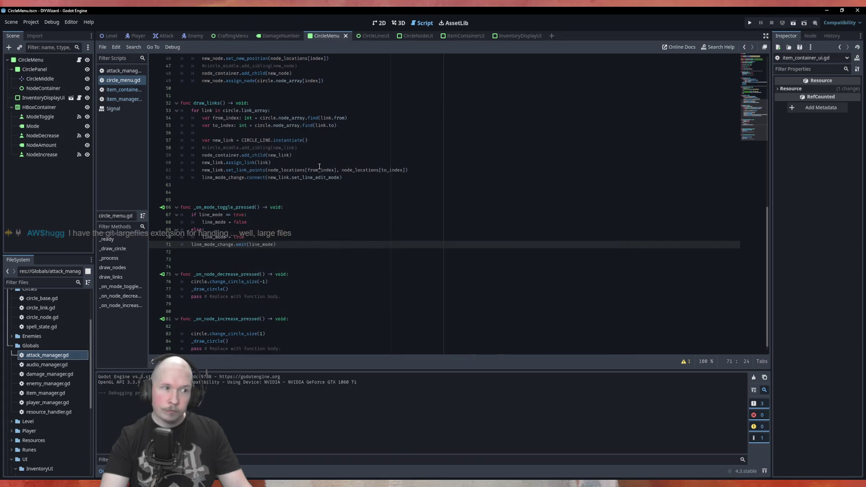
pyautogui.click(412, 36)
pyautogui.scroll(-3, 797, 385)
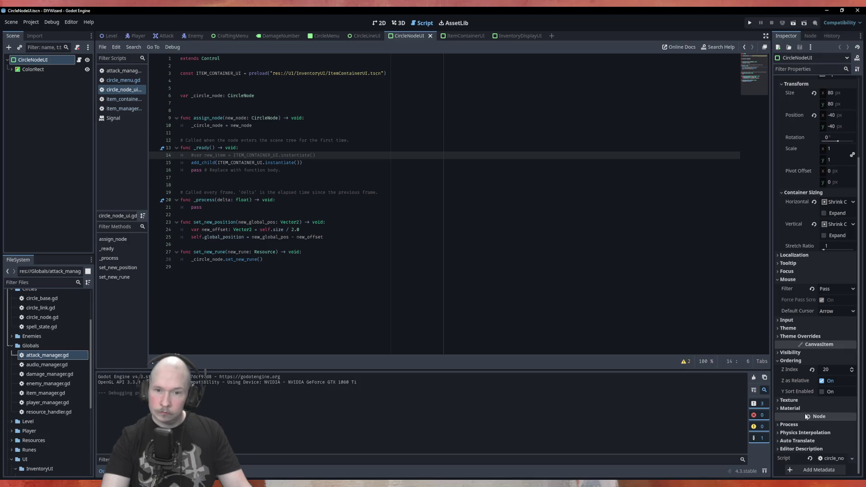
# Step: Set the circle node's Z Index to 0 and save the CircleNodeUI scene
pyautogui.click(829, 373)
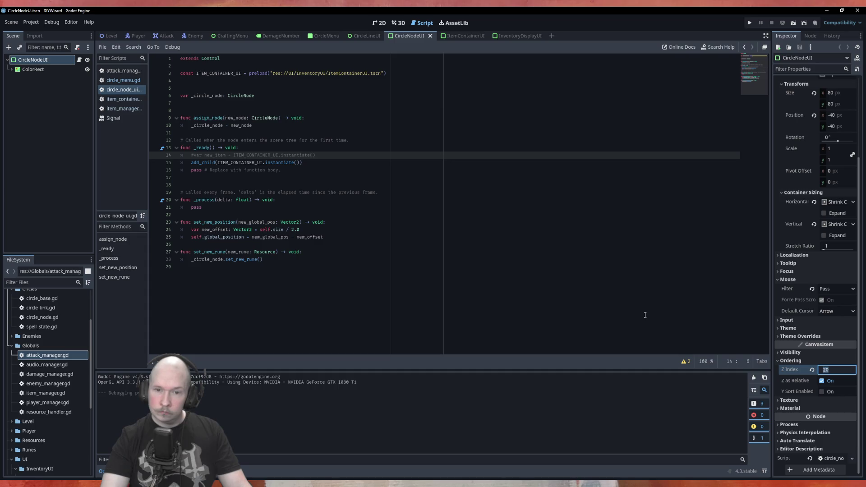
pyautogui.write('0')
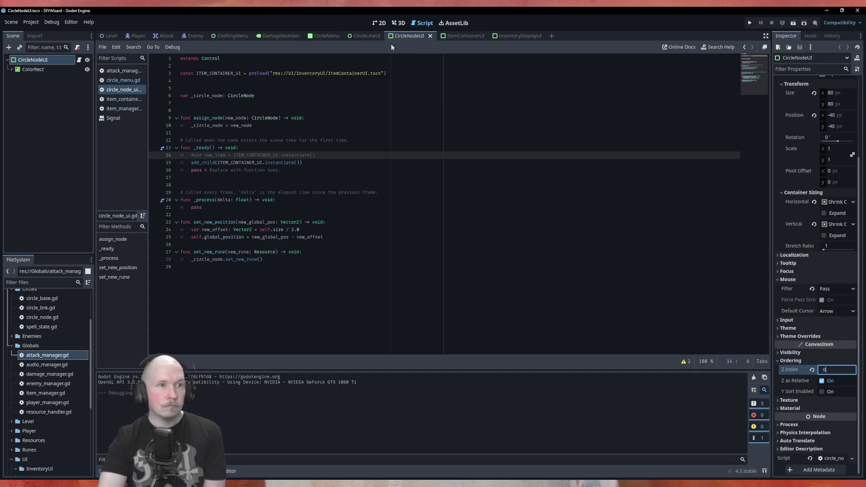
pyautogui.click(358, 37)
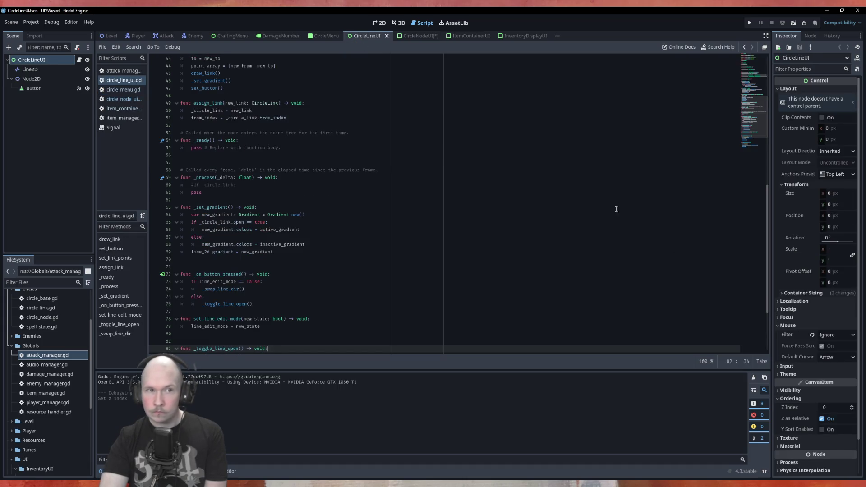
pyautogui.click(427, 37)
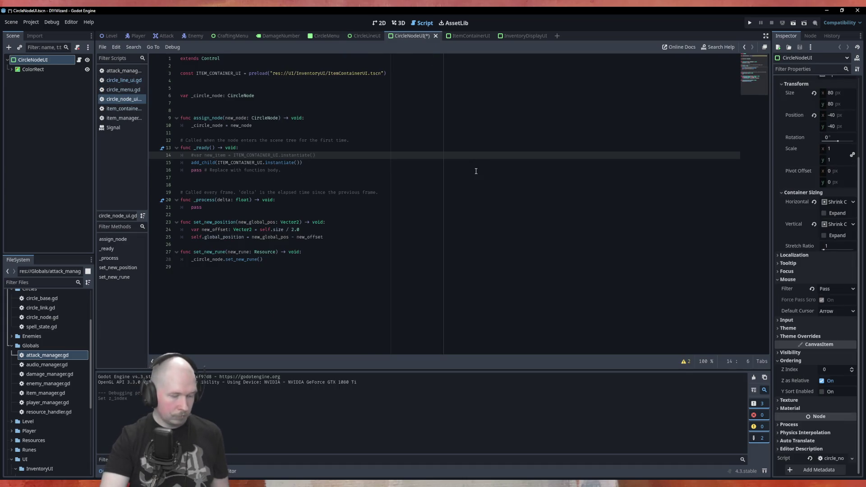
pyautogui.hotkey('ctrl', 's')
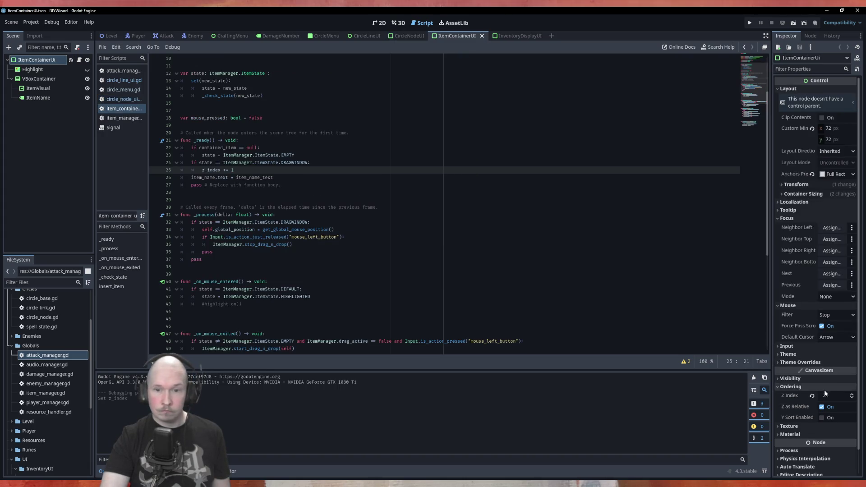
# Step: Set the ItemContainerUI root's Z Index to 0, save, and run the game from CircleMenu
pyautogui.click(825, 395)
pyautogui.write('0')
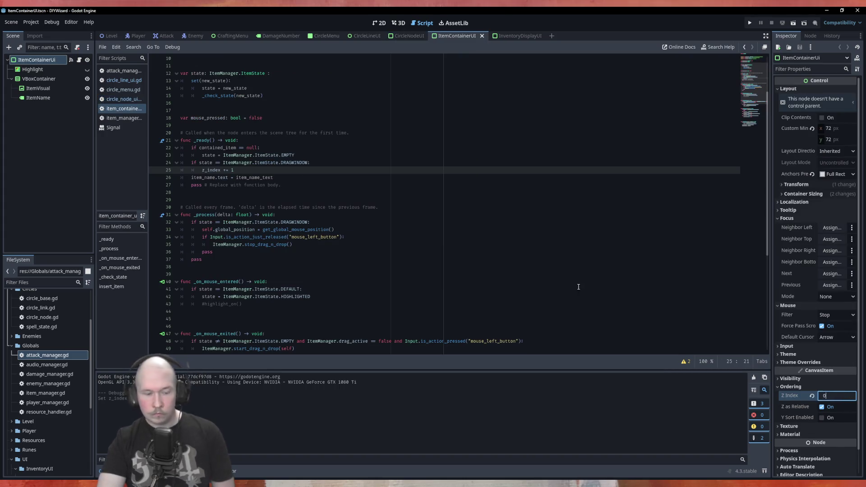
pyautogui.click(577, 282)
pyautogui.hotkey('ctrl', 's')
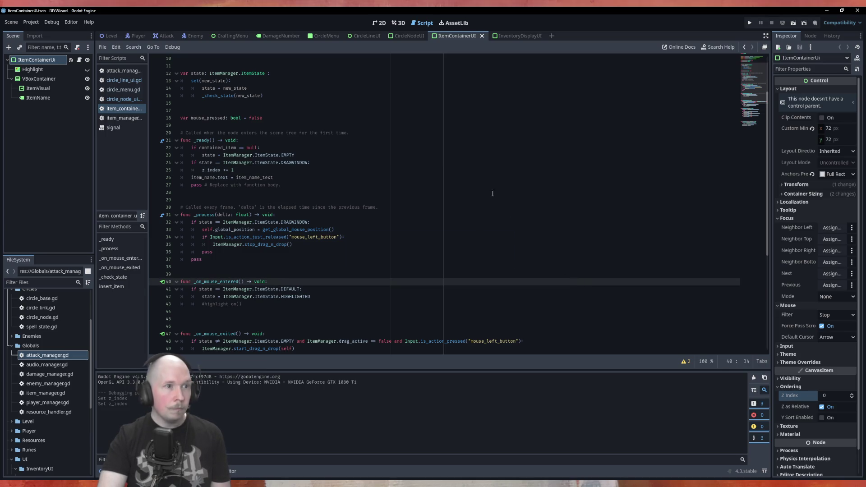
pyautogui.click(327, 36)
pyautogui.press('F5')
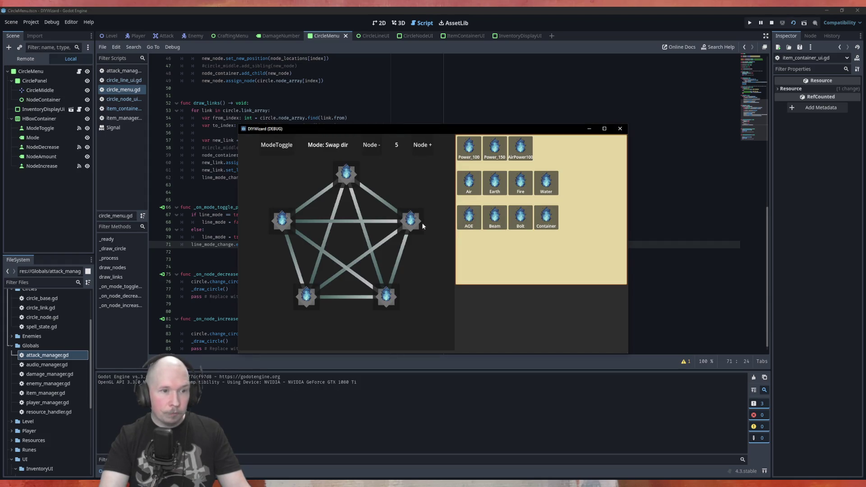
# Step: Drop the AOE item onto the right pentagram node in the running game, then close the game window
pyautogui.moveTo(470, 231)
pyautogui.mouseDown()
pyautogui.moveTo(472, 219)
pyautogui.moveTo(488, 213)
pyautogui.moveTo(396, 199)
pyautogui.moveTo(395, 211)
pyautogui.moveTo(299, 193)
pyautogui.moveTo(289, 138)
pyautogui.moveTo(361, 140)
pyautogui.moveTo(368, 157)
pyautogui.moveTo(293, 275)
pyautogui.moveTo(388, 262)
pyautogui.moveTo(370, 189)
pyautogui.moveTo(490, 240)
pyautogui.mouseUp()
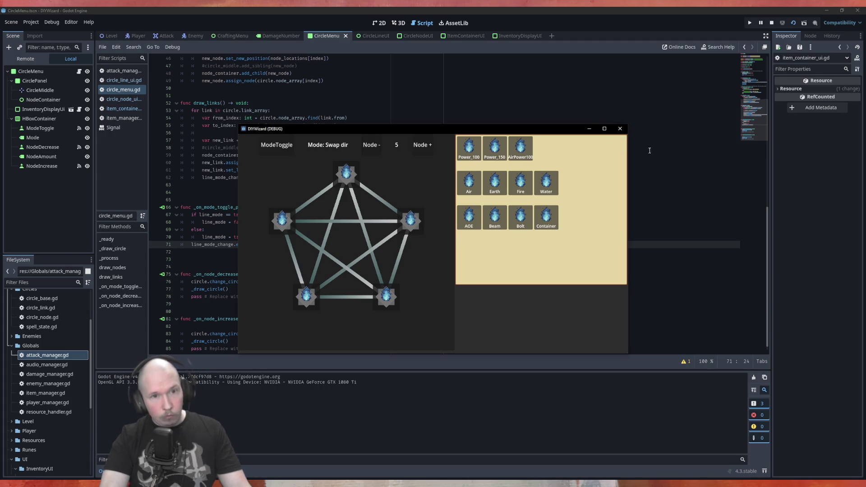
pyautogui.click(620, 129)
pyautogui.scroll(-1, 290, 226)
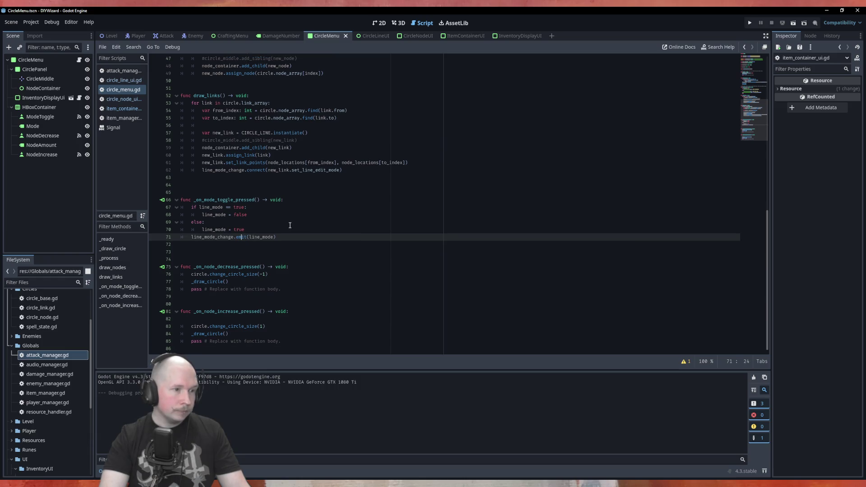
# Step: Browse circle_menu.gd, circle_node_ui.gd and circle_line_ui.gd, then scroll item_container_ui.gd to its mouse handlers
pyautogui.scroll(12, 384, 283)
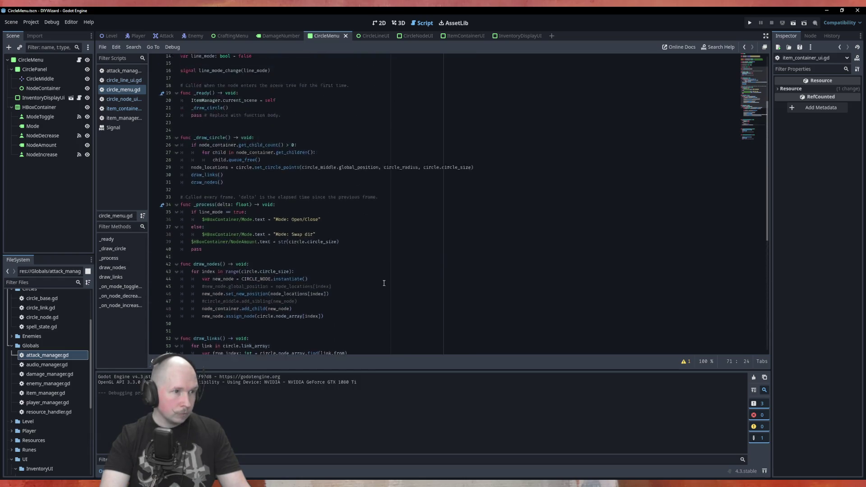
pyautogui.scroll(-12, 384, 283)
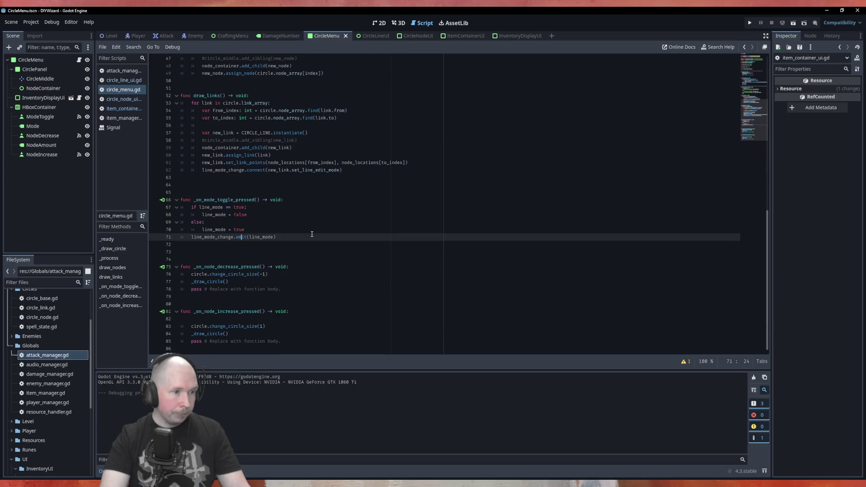
pyautogui.click(136, 99)
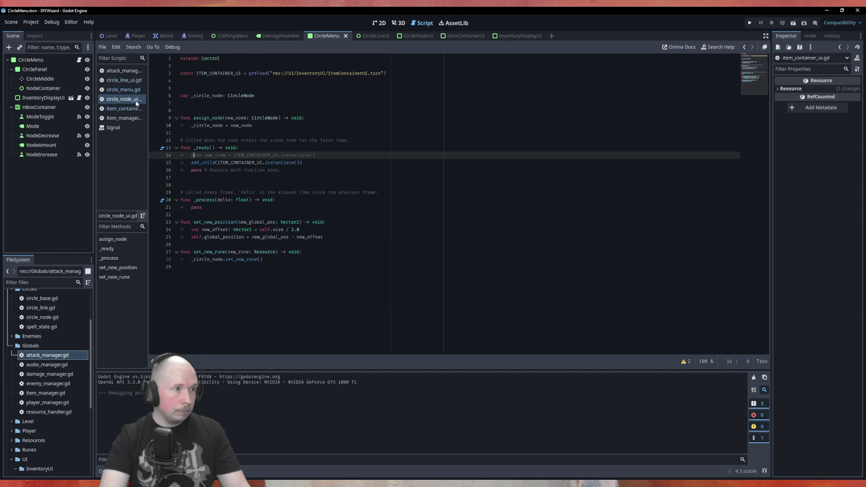
pyautogui.click(127, 82)
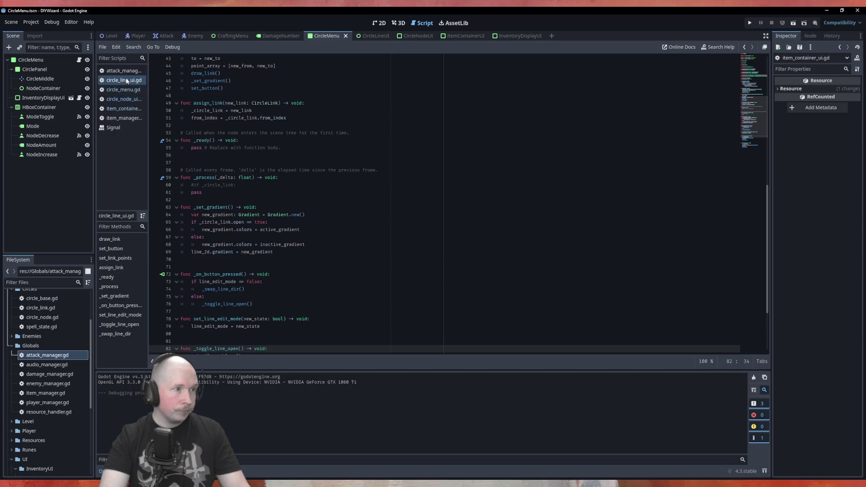
pyautogui.click(124, 109)
pyautogui.scroll(-8, 421, 220)
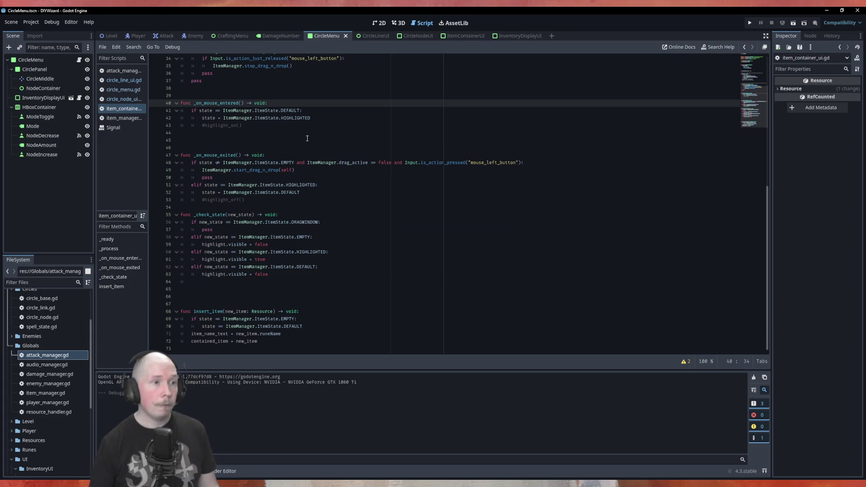
# Step: Delete the commented #highlight_on() and #highlight_off() lines from the mouse handlers
pyautogui.moveTo(247, 199); pyautogui.dragTo(168, 199)
pyautogui.press('BackSpace')
pyautogui.moveTo(242, 126); pyautogui.dragTo(168, 128)
pyautogui.press('BackSpace')
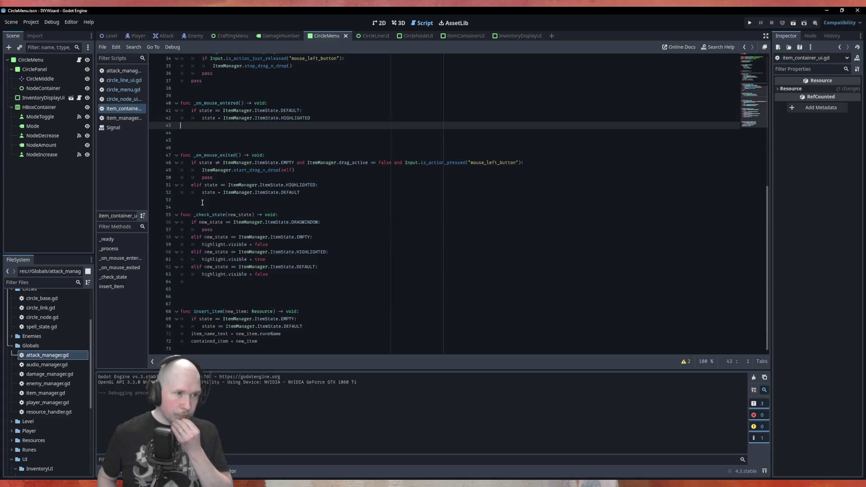
# Step: Start an indented line in _on_mouse_entered with 'if ItemManager.drag_active == true and'
pyautogui.press('Tab')
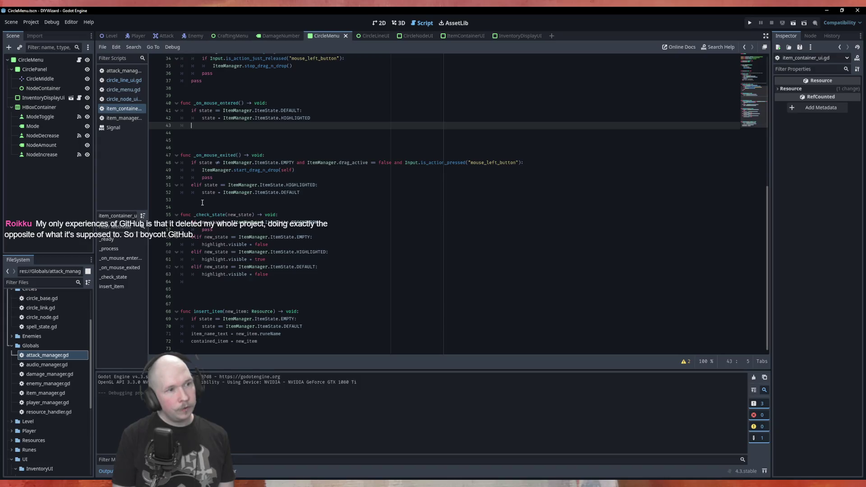
pyautogui.write('if')
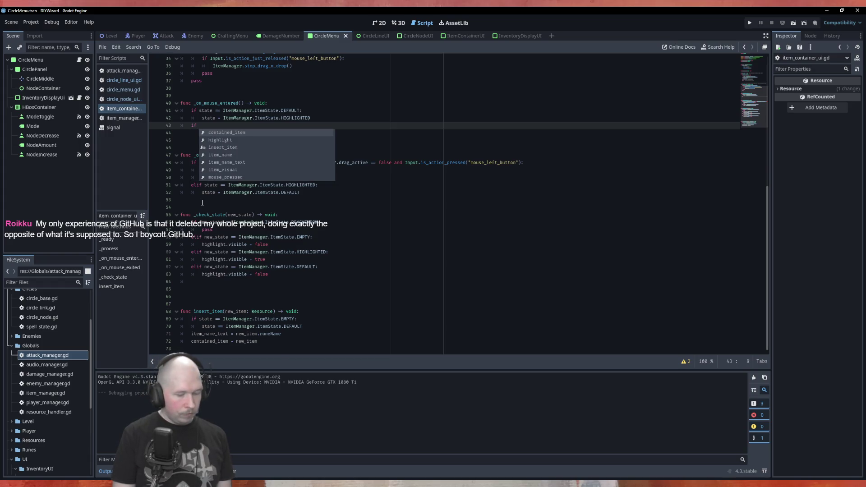
pyautogui.write(' Item')
pyautogui.press('Down')
pyautogui.press('Return')
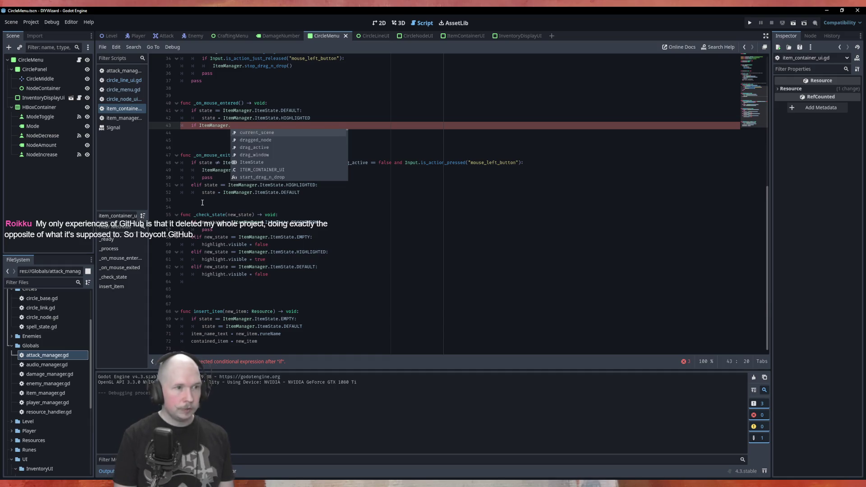
pyautogui.press('Down')
pyautogui.press('Down')
pyautogui.press('Return')
pyautogui.write('== true')
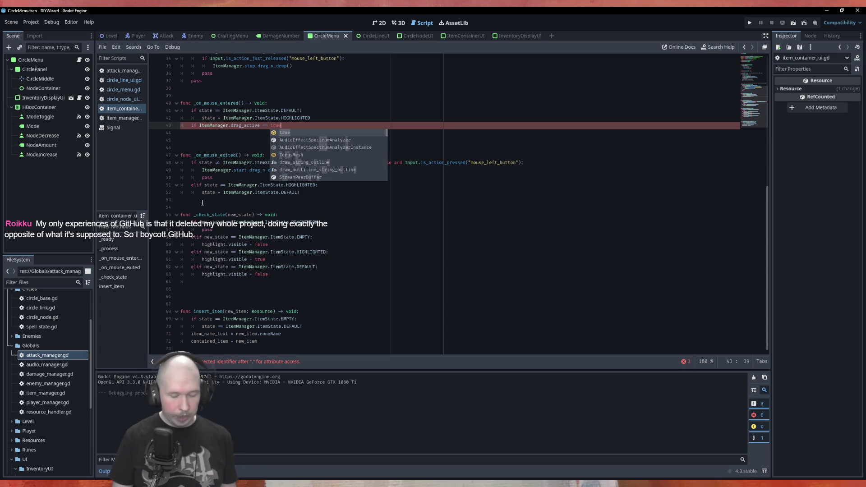
pyautogui.write(' and')
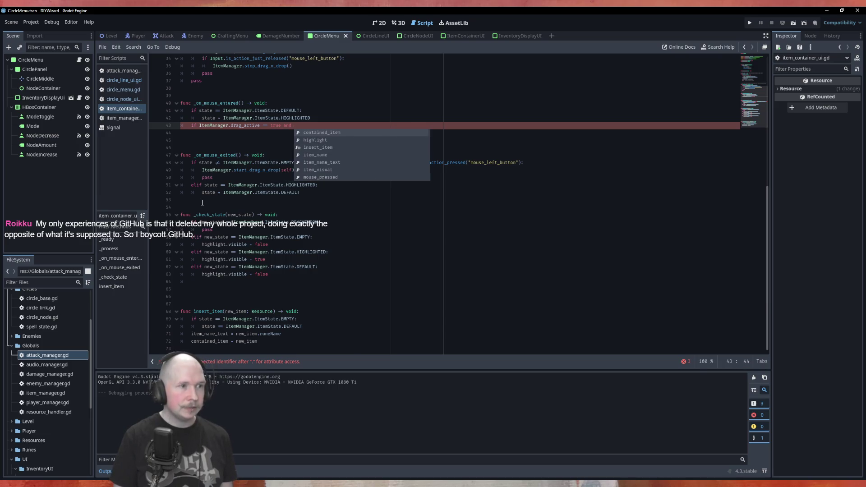
# Step: Complete the condition with the EMPTY state comparison copied from _check_state, ending with a colon
pyautogui.click(391, 263)
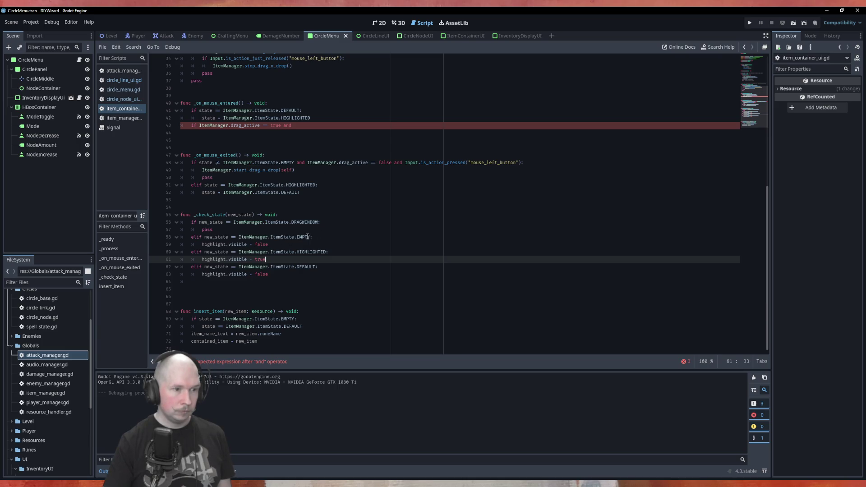
pyautogui.moveTo(311, 237); pyautogui.dragTo(215, 238)
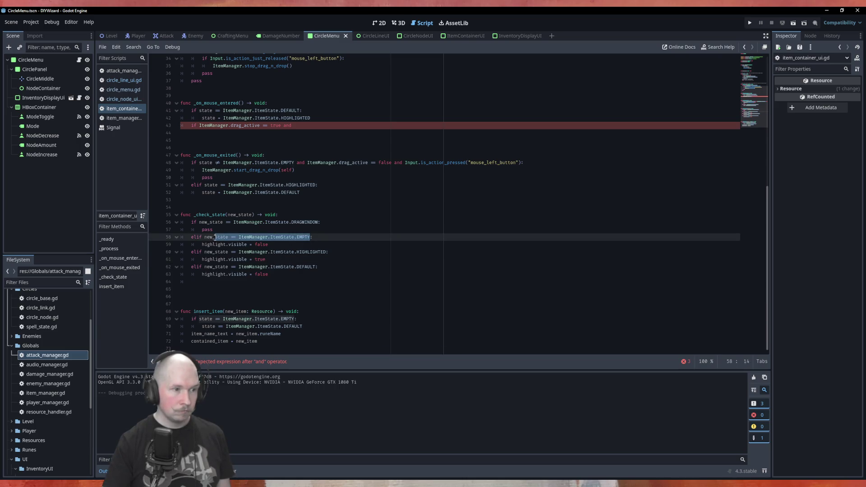
pyautogui.hotkey('ctrl', 'c')
pyautogui.click(307, 125)
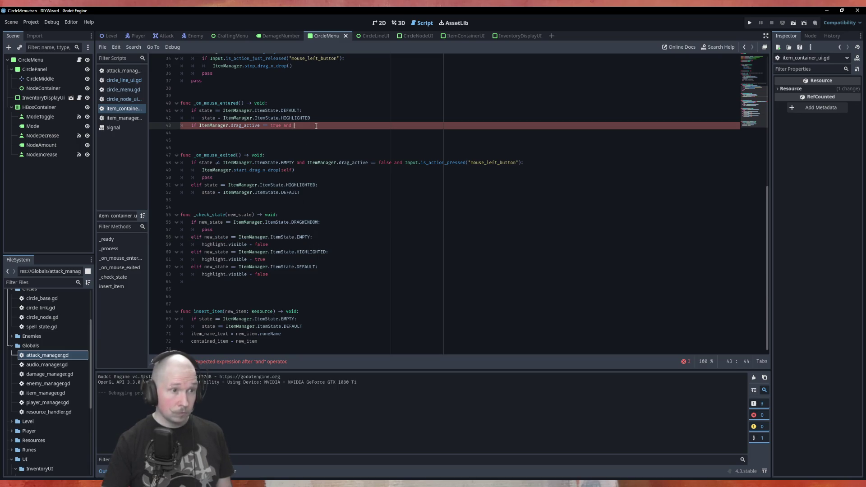
pyautogui.hotkey('ctrl', 'v')
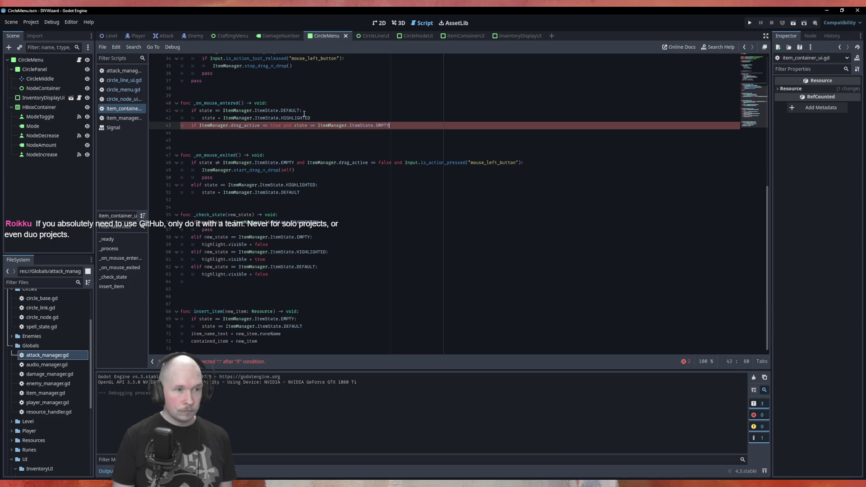
pyautogui.write(':')
pyautogui.press('Return')
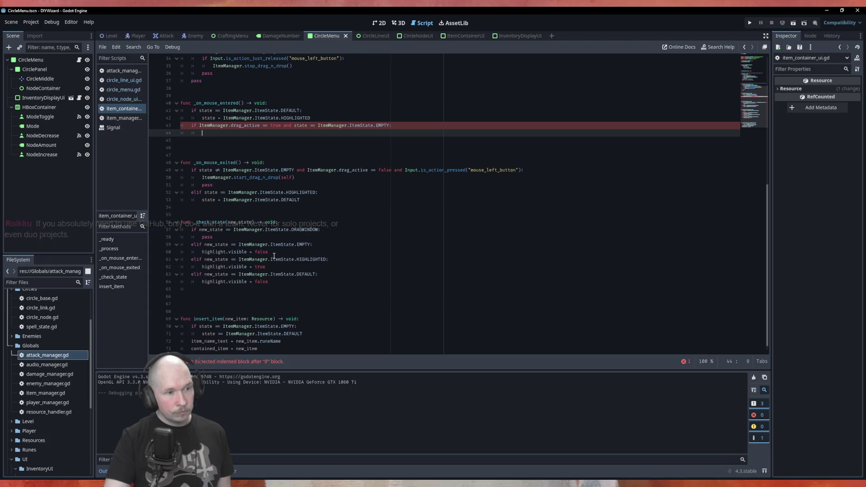
# Step: Put highlight.visible = true in the body of the new if in _on_mouse_entered
pyautogui.moveTo(271, 267); pyautogui.dragTo(202, 267)
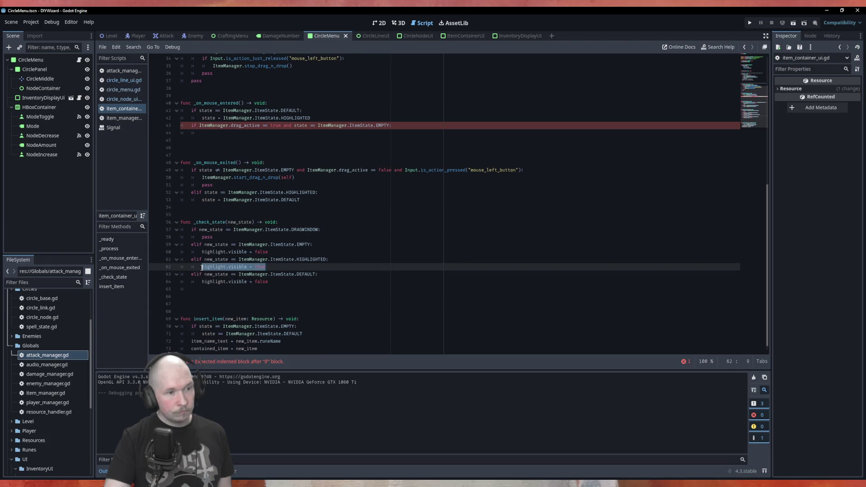
pyautogui.click(247, 133)
pyautogui.hotkey('ctrl', 'v')
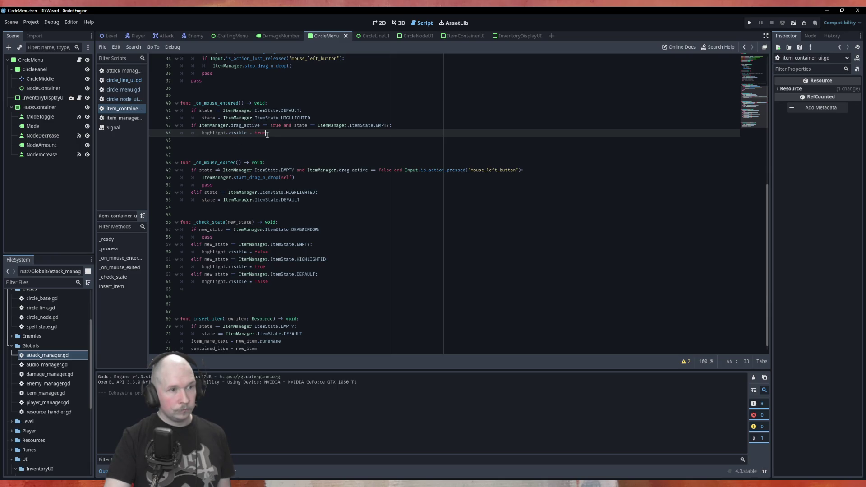
# Step: Duplicate the if block into _on_mouse_exited with highlight.visible = false, then save and run
pyautogui.moveTo(267, 135); pyautogui.dragTo(169, 126)
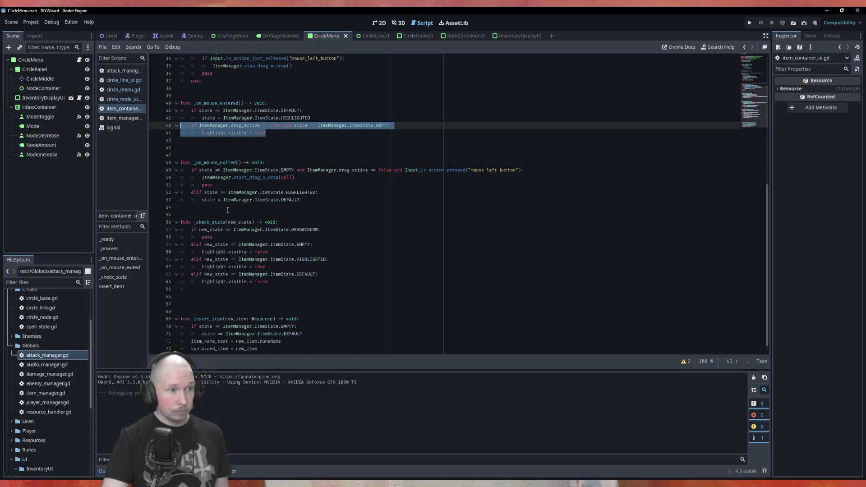
pyautogui.click(279, 161)
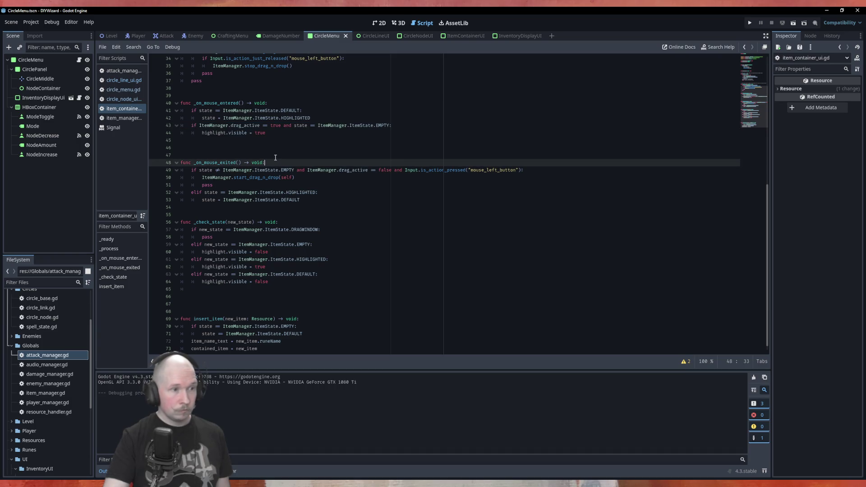
pyautogui.press('Return')
pyautogui.hotkey('ctrl', 'v')
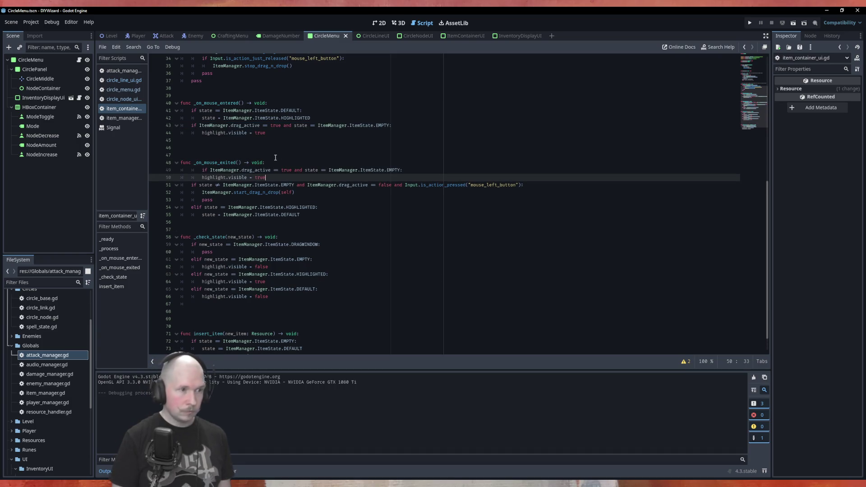
pyautogui.press('Up')
pyautogui.hotkey('shift', 'Tab')
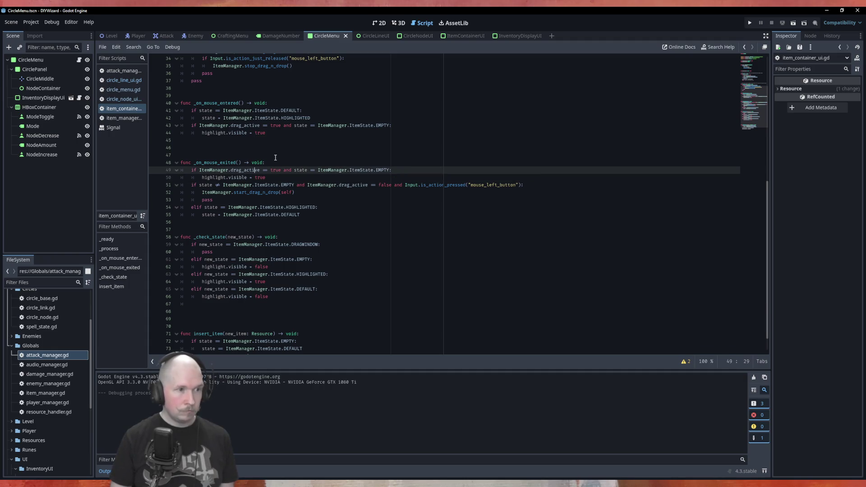
pyautogui.press('Down')
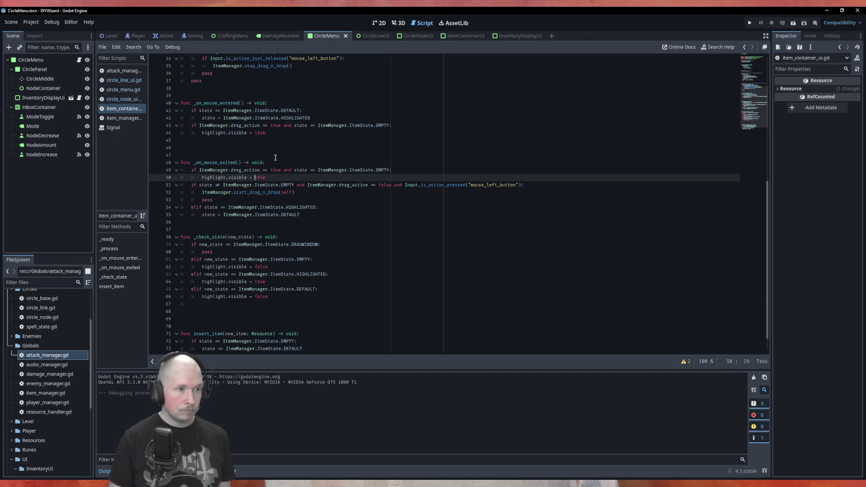
pyautogui.press('BackSpace')
pyautogui.press('BackSpace')
pyautogui.press('BackSpace')
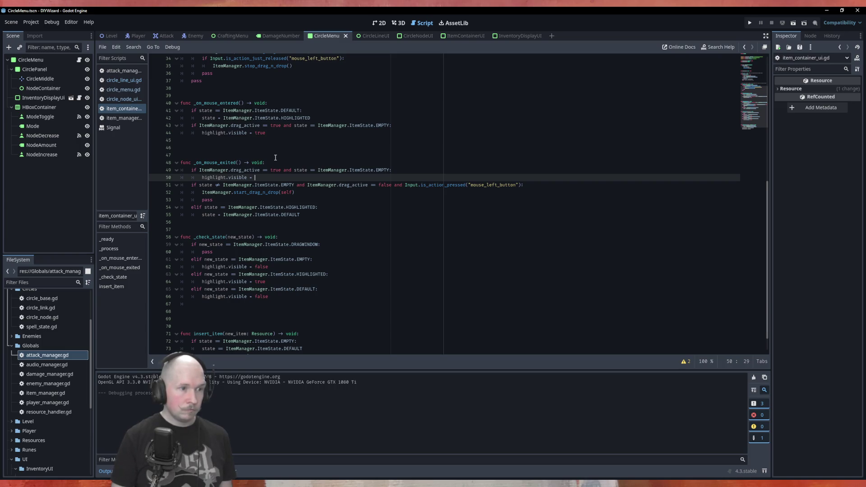
pyautogui.write('false')
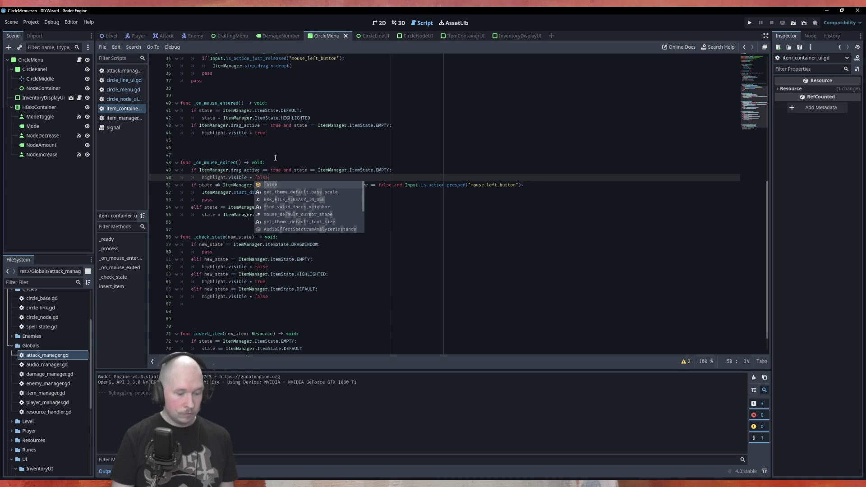
pyautogui.hotkey('ctrl', 's')
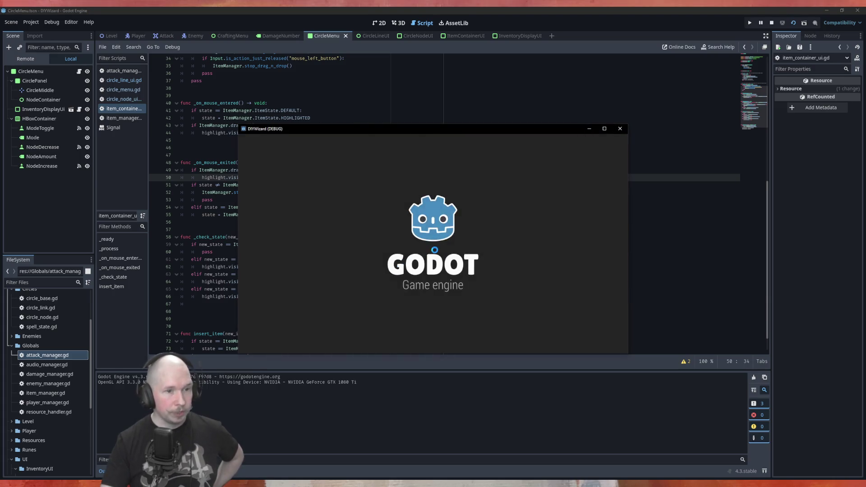
# Step: Carry the AOE item toward the top pentagram node to check the highlight, then close the game
pyautogui.moveTo(470, 224)
pyautogui.mouseDown()
pyautogui.moveTo(519, 205)
pyautogui.moveTo(496, 182)
pyautogui.moveTo(444, 180)
pyautogui.moveTo(419, 210)
pyautogui.moveTo(363, 165)
pyautogui.moveTo(306, 186)
pyautogui.moveTo(289, 221)
pyautogui.moveTo(297, 219)
pyautogui.mouseUp()
pyautogui.moveTo(472, 218)
pyautogui.mouseDown()
pyautogui.moveTo(405, 223)
pyautogui.moveTo(346, 177)
pyautogui.mouseUp()
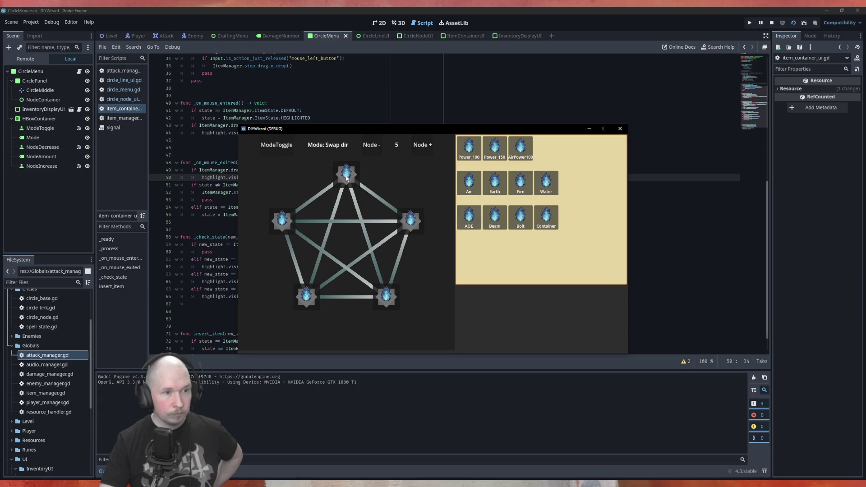
pyautogui.click(620, 128)
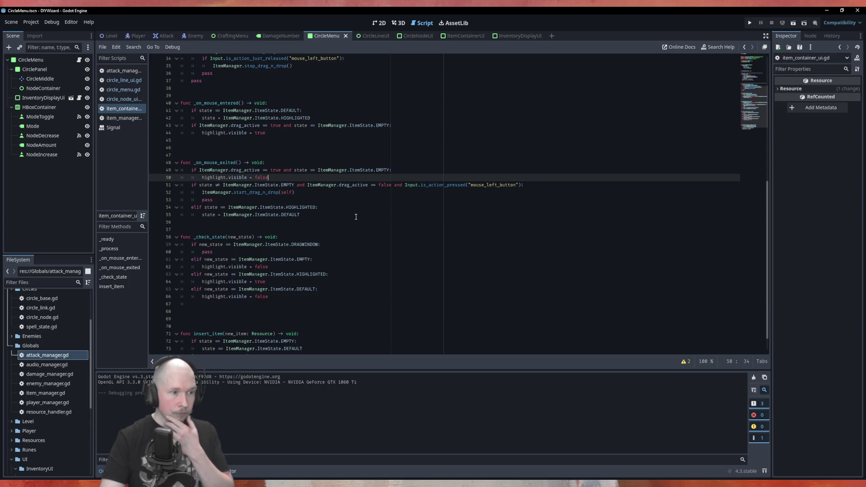
pyautogui.scroll(-1, 356, 217)
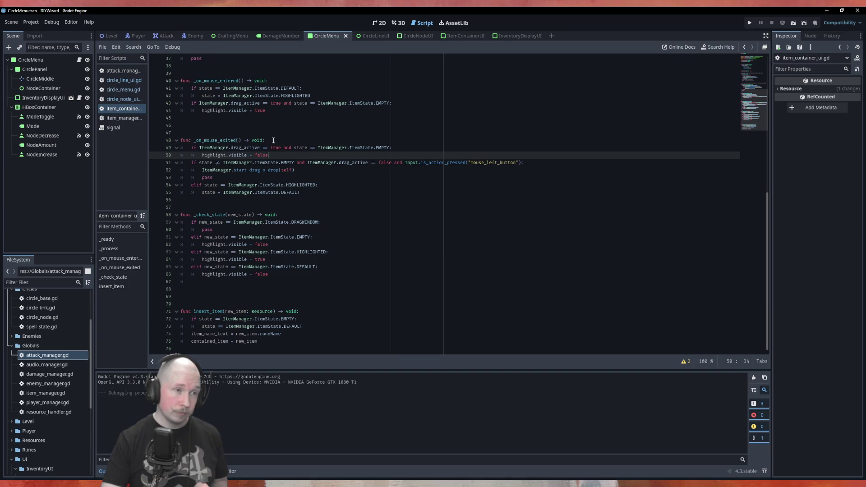
pyautogui.scroll(6, 273, 141)
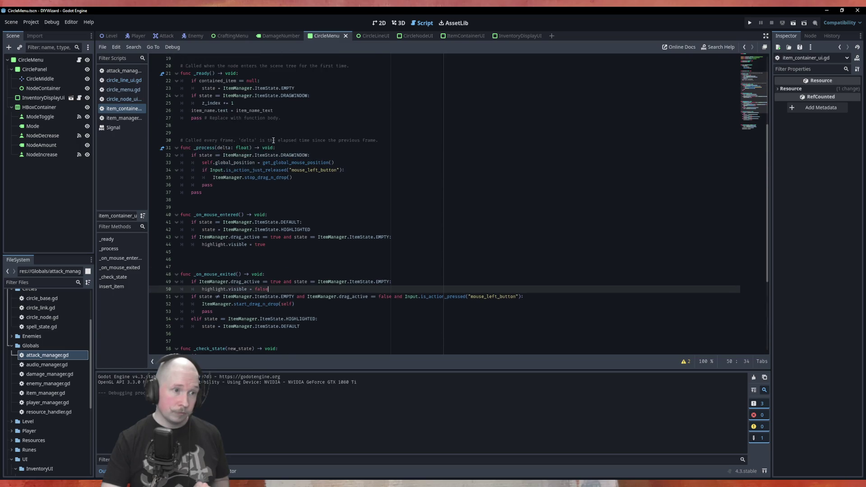
pyautogui.scroll(-3, 274, 140)
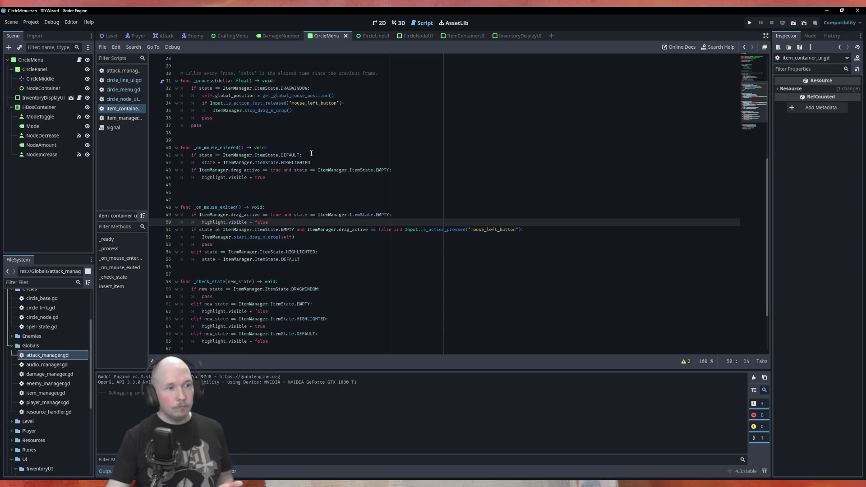
pyautogui.doubleClick(383, 170)
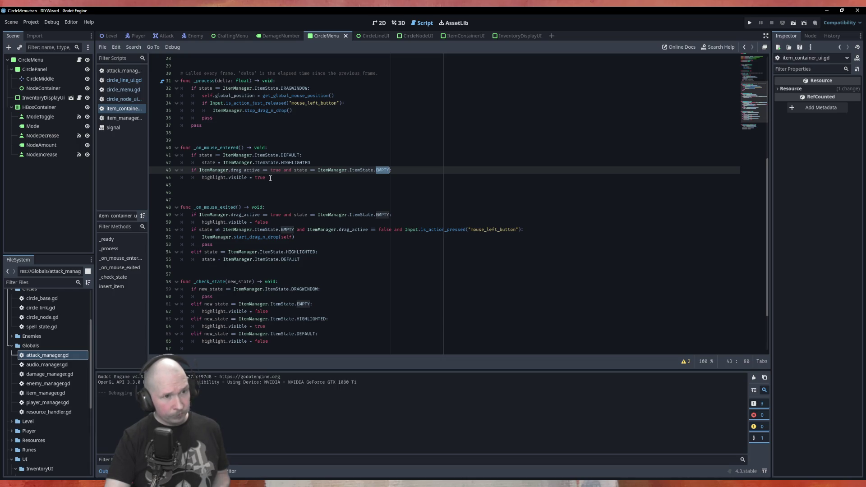
pyautogui.press('Down')
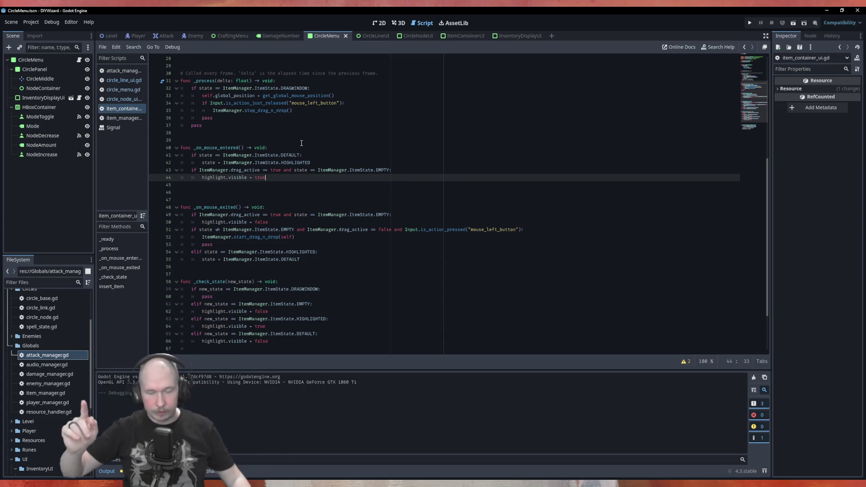
pyautogui.scroll(6, 313, 129)
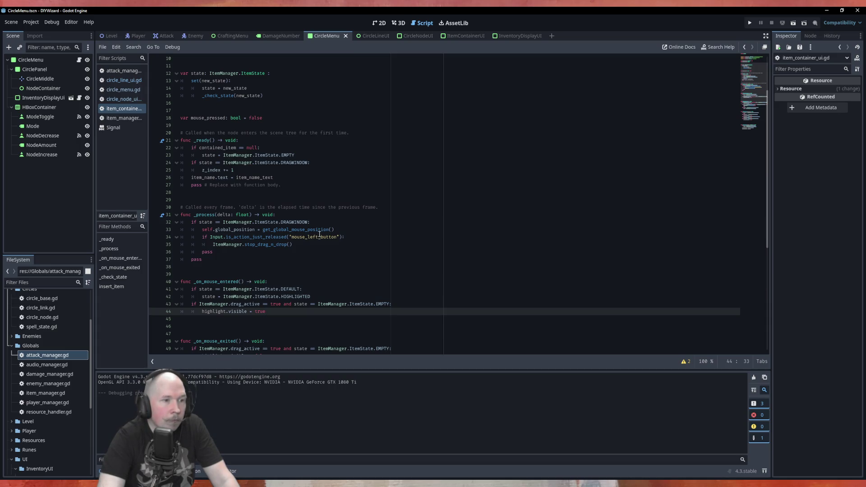
# Step: Scroll through item_container_ui.gd past the stop_drag_n_drop call, then open item_manager.gd
pyautogui.click(297, 244)
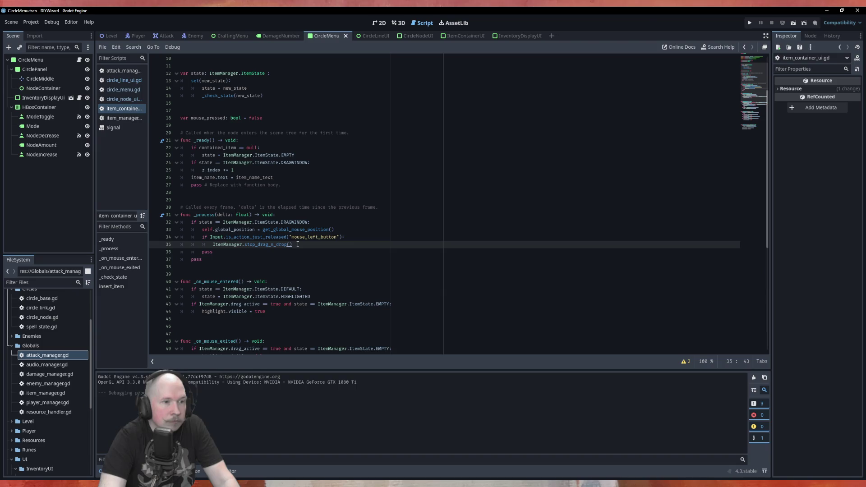
pyautogui.scroll(-1, 298, 244)
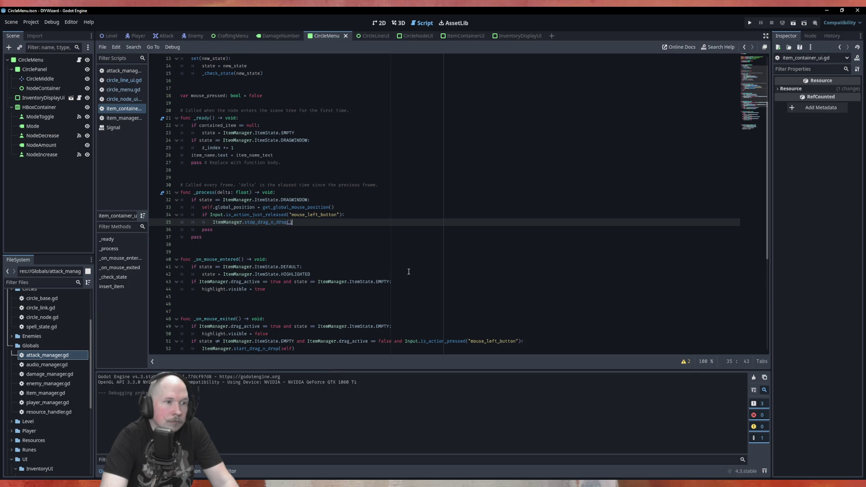
pyautogui.scroll(-7, 408, 272)
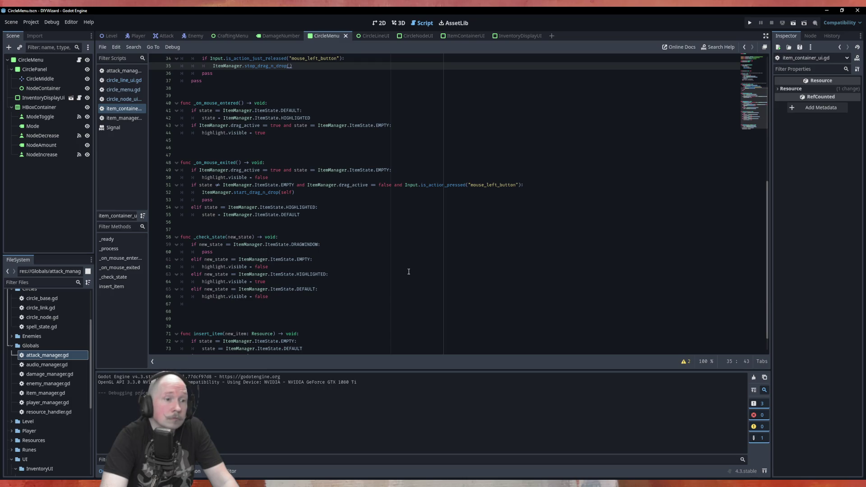
pyautogui.scroll(-1, 408, 272)
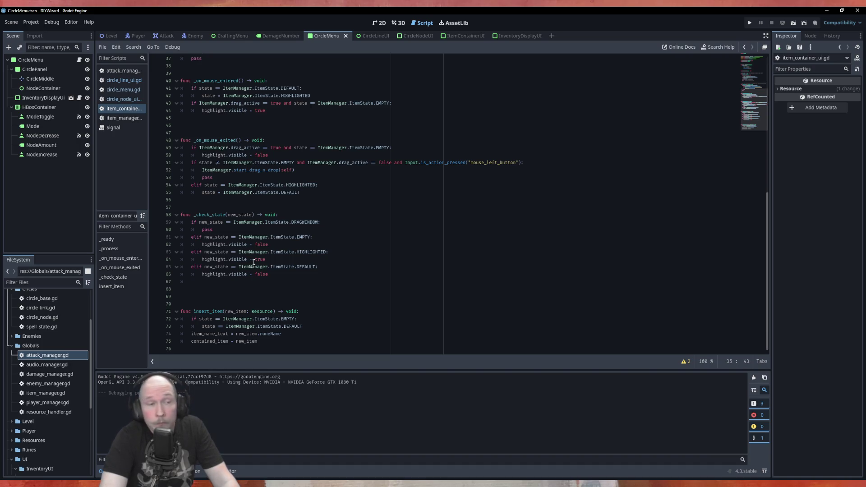
pyautogui.click(118, 117)
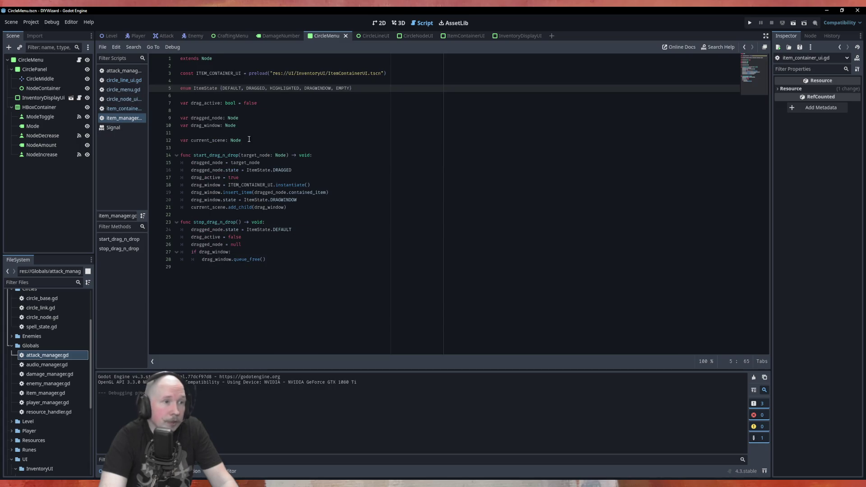
# Step: Declare var target_node: Node = null on line 11 of item_manager.gd
pyautogui.click(197, 132)
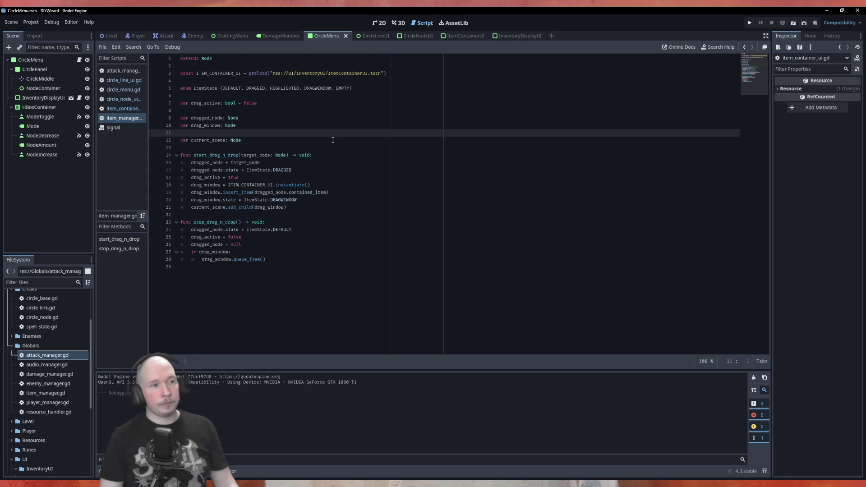
pyautogui.press('Return')
pyautogui.press('Up')
pyautogui.write('arge')
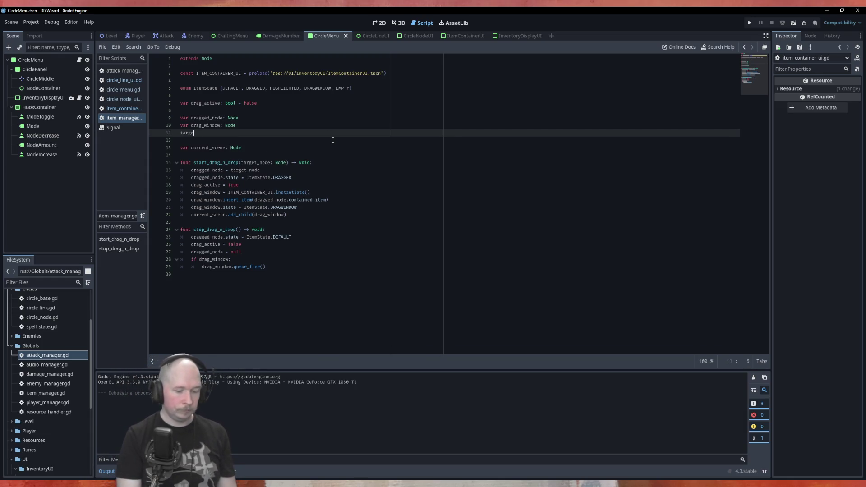
pyautogui.write('t_node')
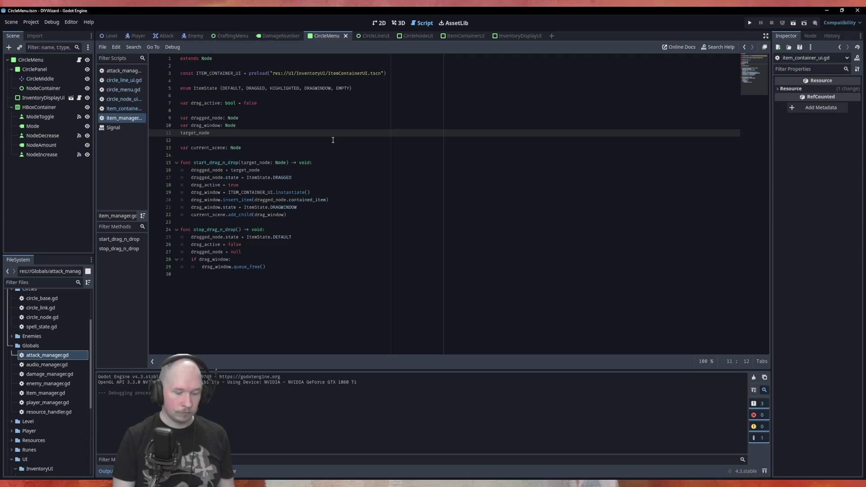
pyautogui.write(':')
pyautogui.press('Home')
pyautogui.write('var ')
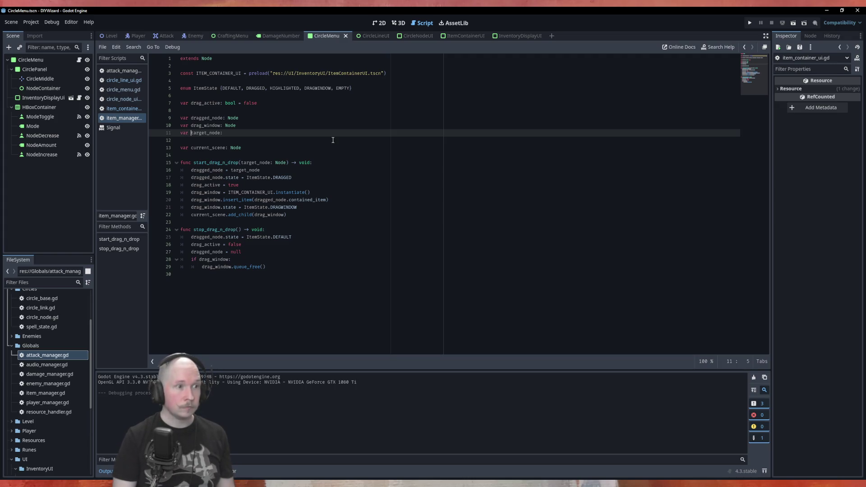
pyautogui.write('Node')
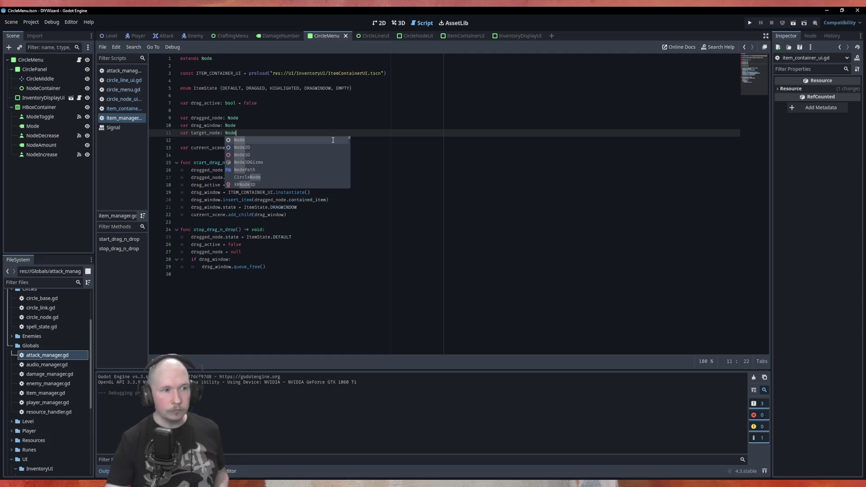
pyautogui.click(385, 187)
pyautogui.click(239, 134)
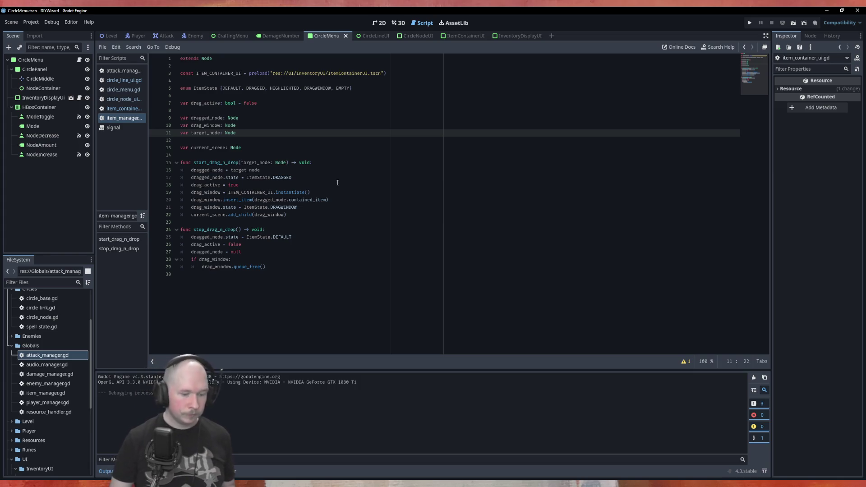
pyautogui.write(' = null')
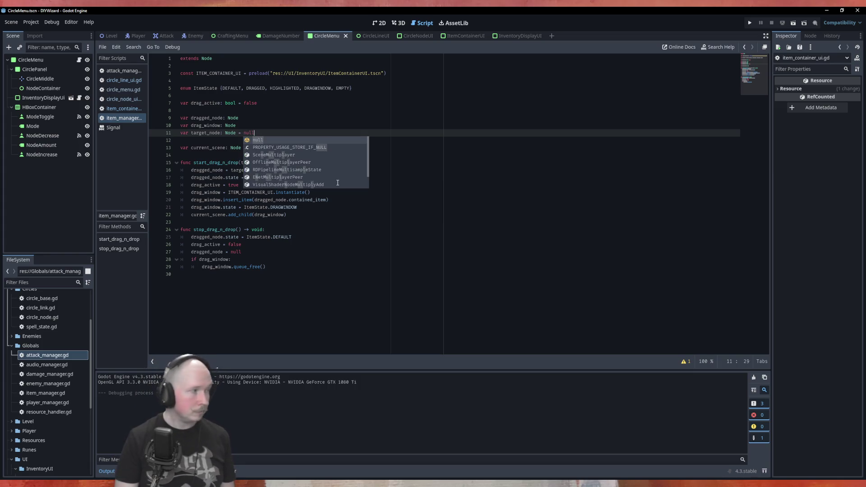
# Step: Place the caret after the dragged_node reset in stop_drag_n_drop
pyautogui.click(337, 231)
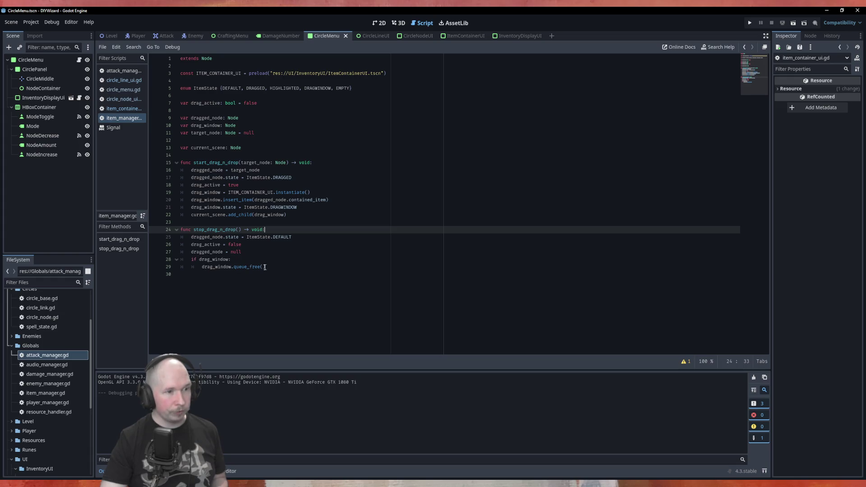
pyautogui.click(279, 266)
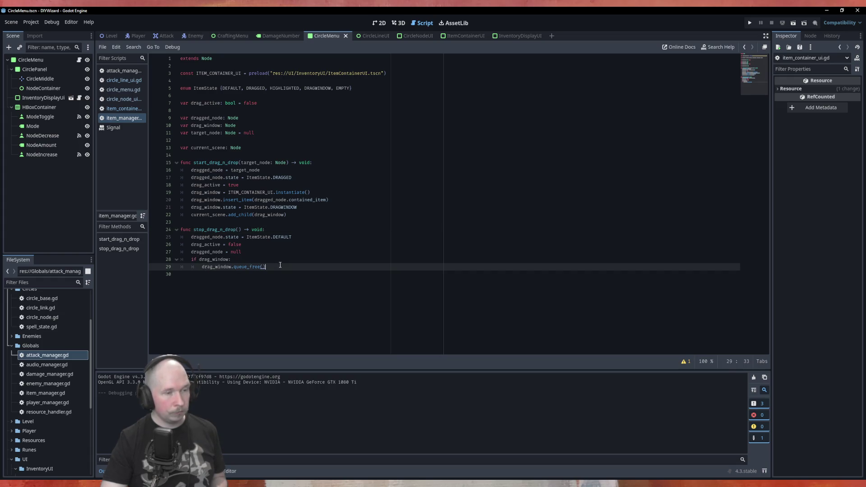
pyautogui.click(285, 252)
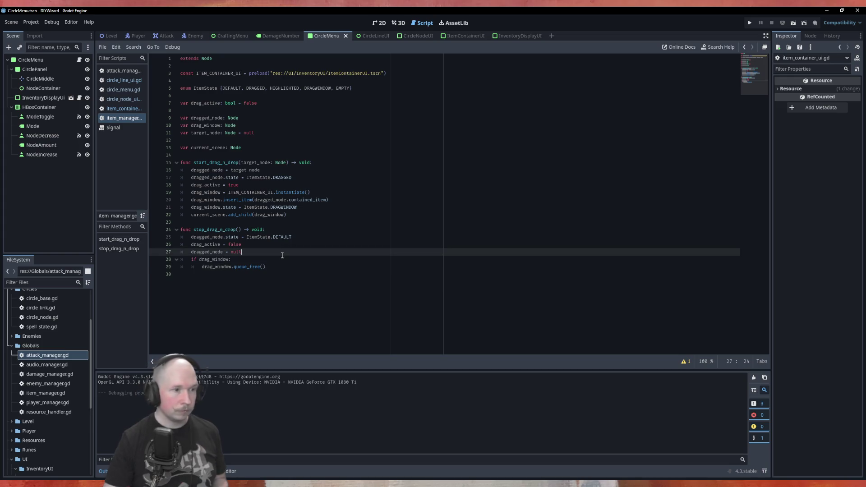
# Step: Add 'if target_node and target.is_valid_target():' after the dragged_node reset in stop_drag_n_drop
pyautogui.press('Return')
pyautogui.write('if target')
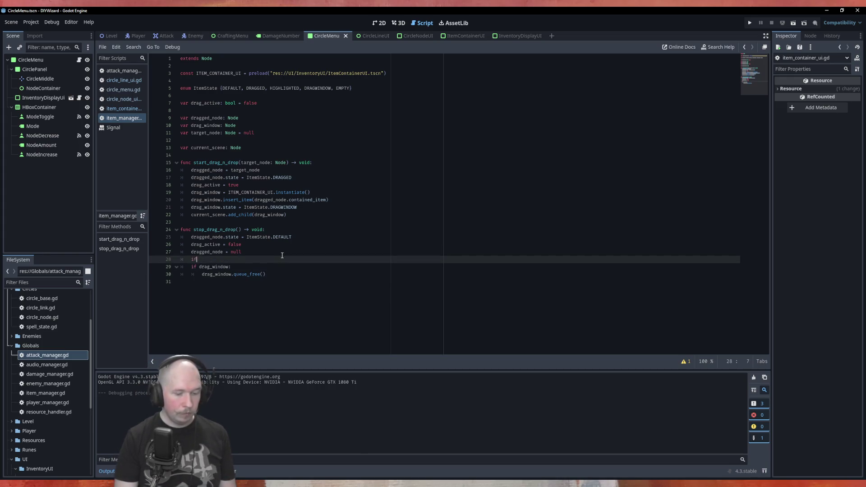
pyautogui.press('Return')
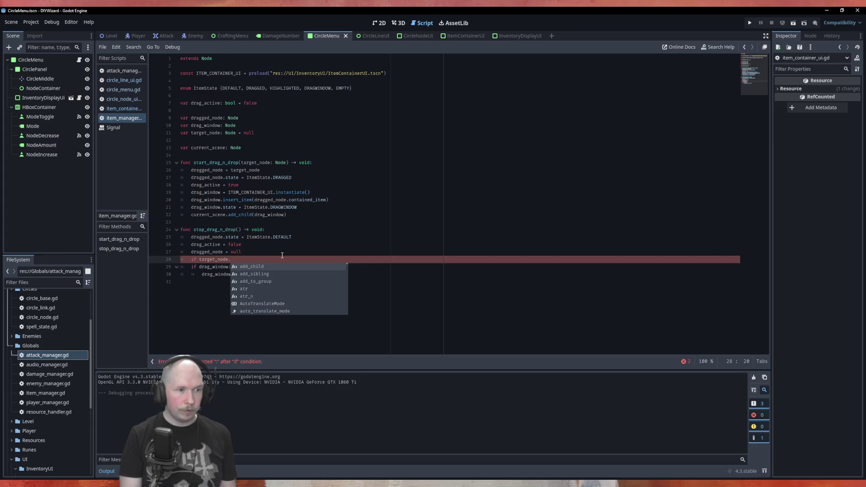
pyautogui.write('is')
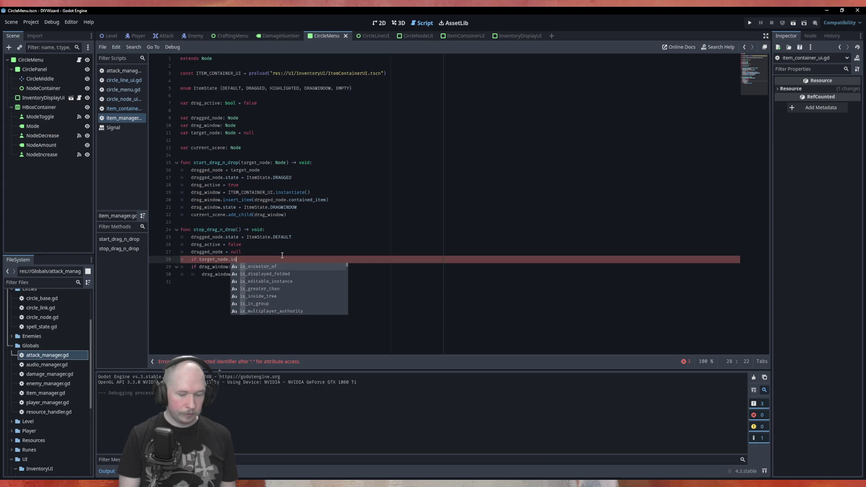
pyautogui.press('BackSpace')
pyautogui.press('BackSpace')
pyautogui.press('BackSpace')
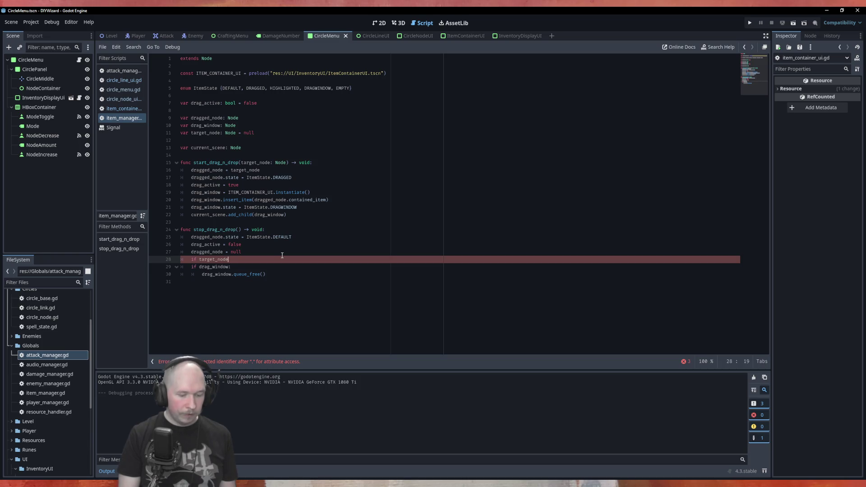
pyautogui.write(' and target')
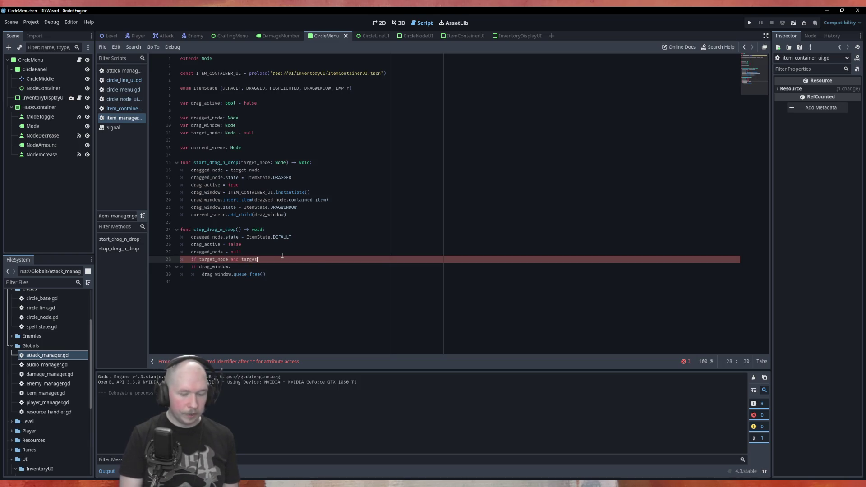
pyautogui.write('.isa')
pyautogui.write('valid')
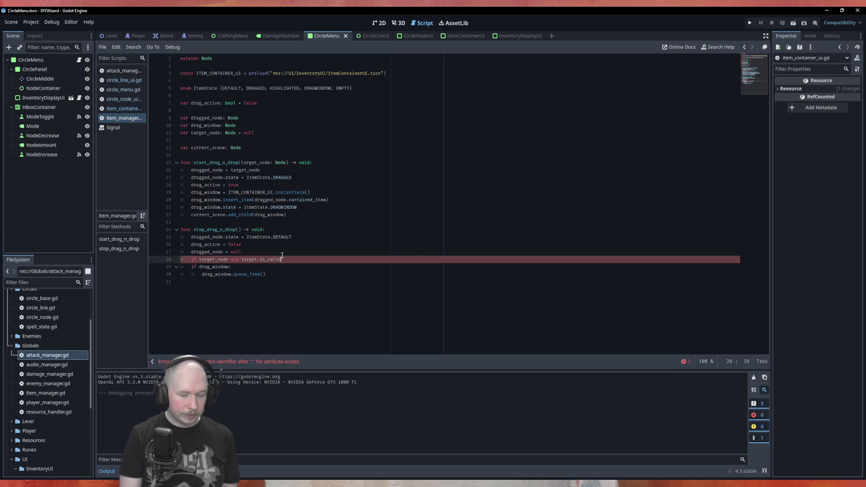
pyautogui.write('_target(')
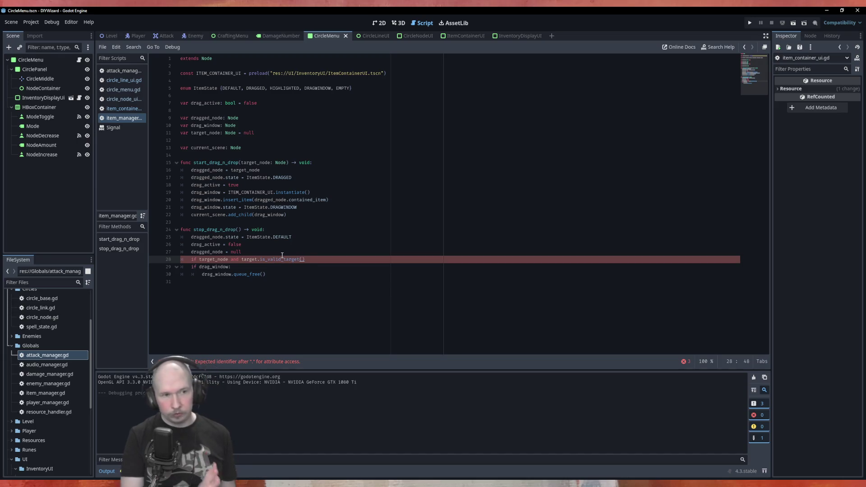
pyautogui.write(':')
pyautogui.press('Return')
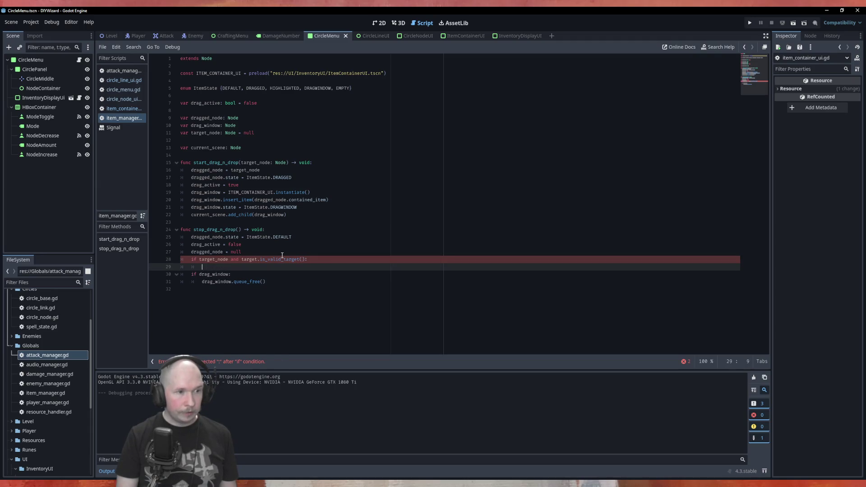
# Step: Make the if body call target_node.insert_item(dragged_node.contained_item) and change the condition's target to target_node
pyautogui.write('target')
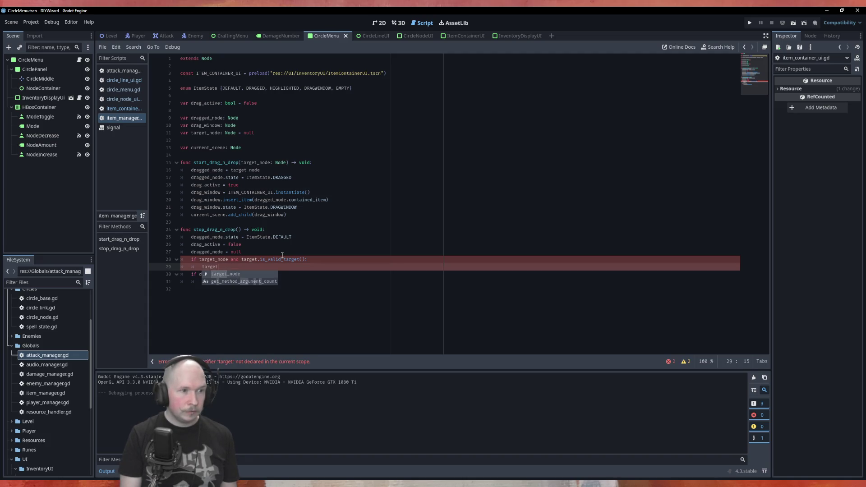
pyautogui.press('Return')
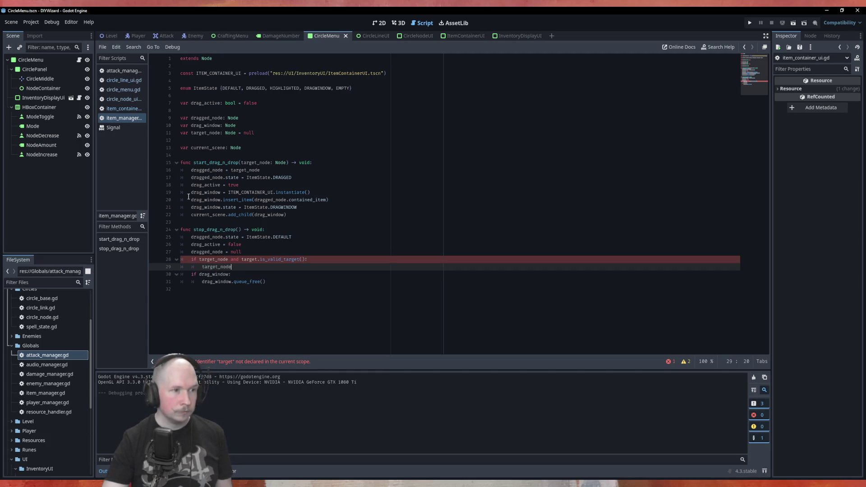
pyautogui.moveTo(222, 200); pyautogui.dragTo(339, 199)
pyautogui.hotkey('ctrl', 'c')
pyautogui.click(257, 268)
pyautogui.hotkey('ctrl', 'v')
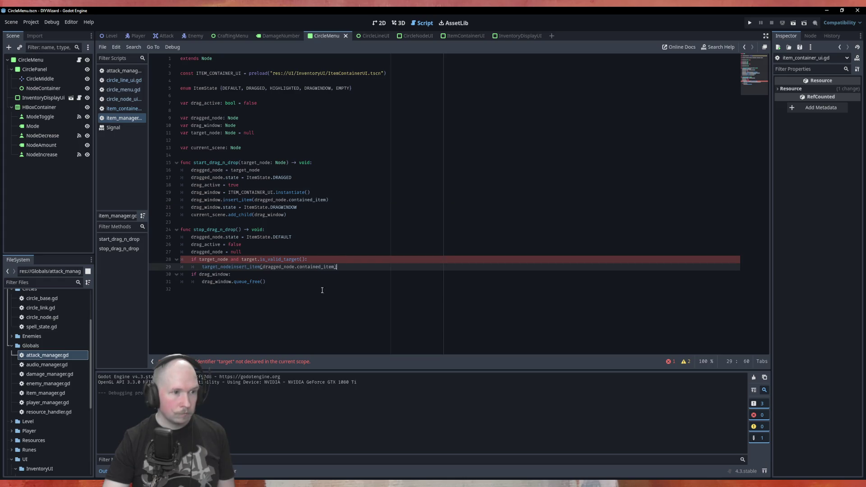
pyautogui.click(230, 267)
pyautogui.write('.')
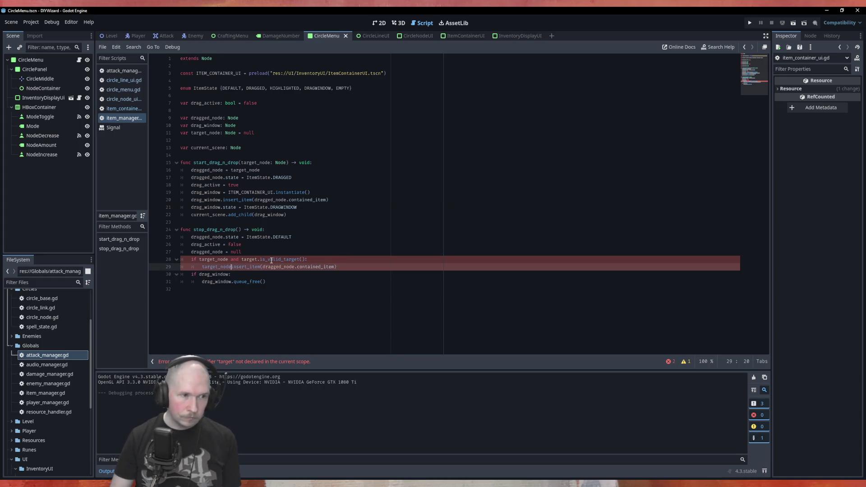
pyautogui.press('Escape')
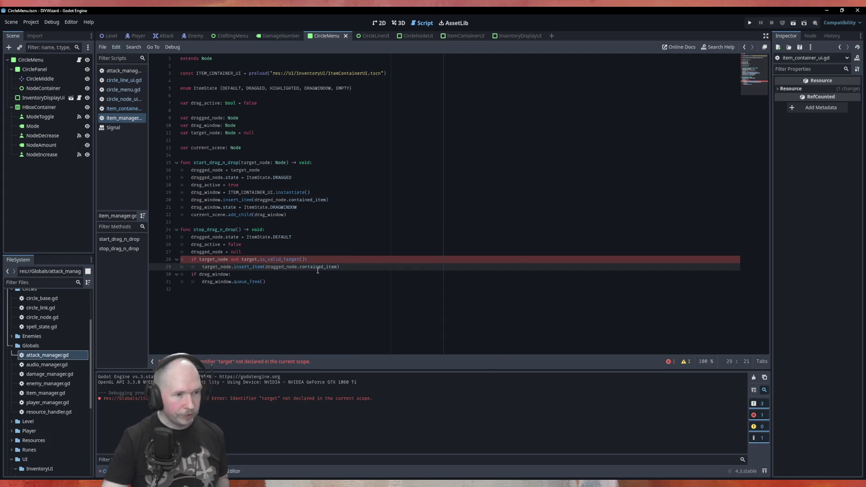
pyautogui.click(255, 258)
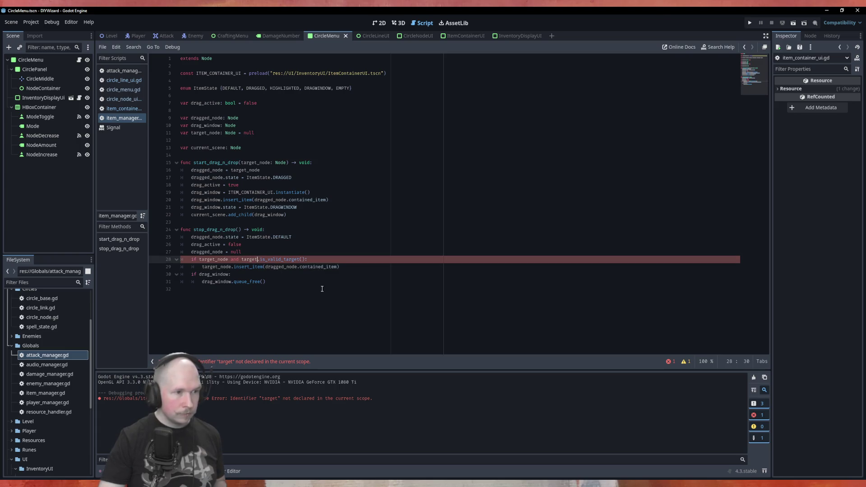
pyautogui.write('_node')
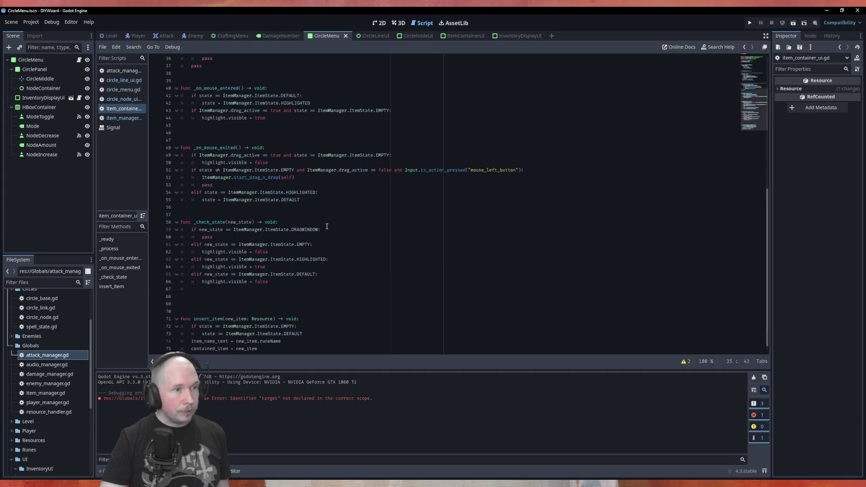
# Step: Review _ready, _process and _check_state in item_container_ui.gd, checking the item_name.text assignment
pyautogui.scroll(-1, 288, 183)
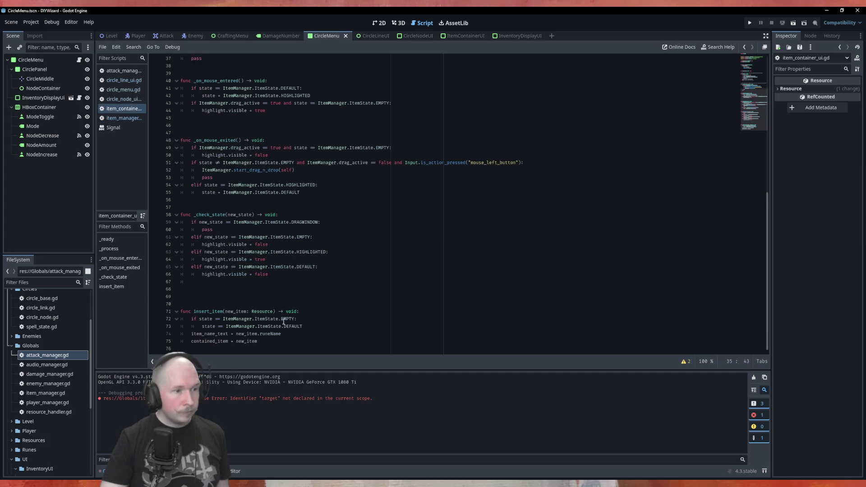
pyautogui.click(294, 298)
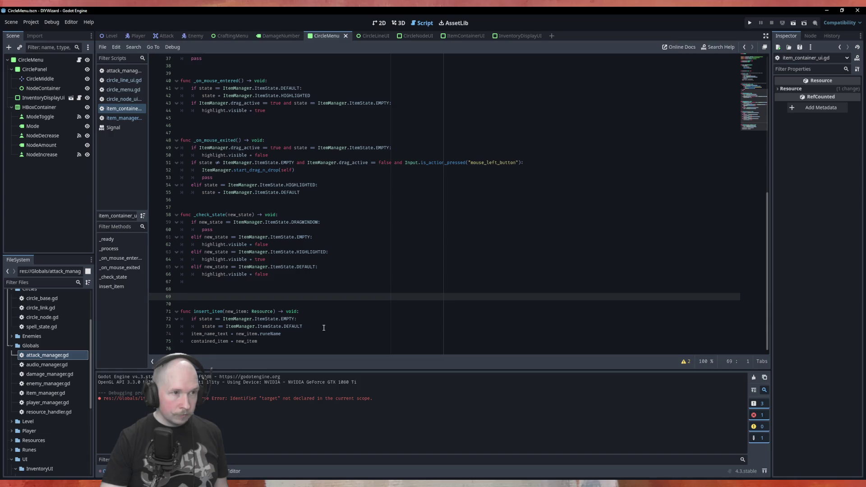
pyautogui.scroll(7, 323, 327)
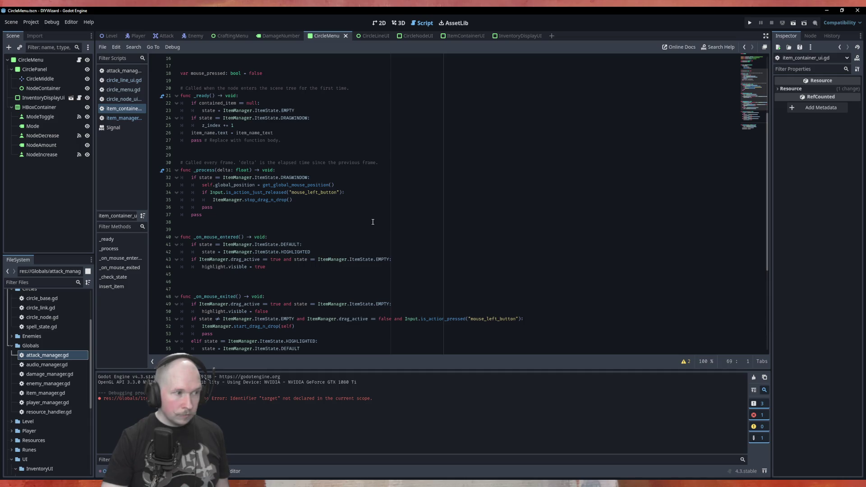
pyautogui.scroll(-6, 372, 221)
pyautogui.scroll(8, 374, 220)
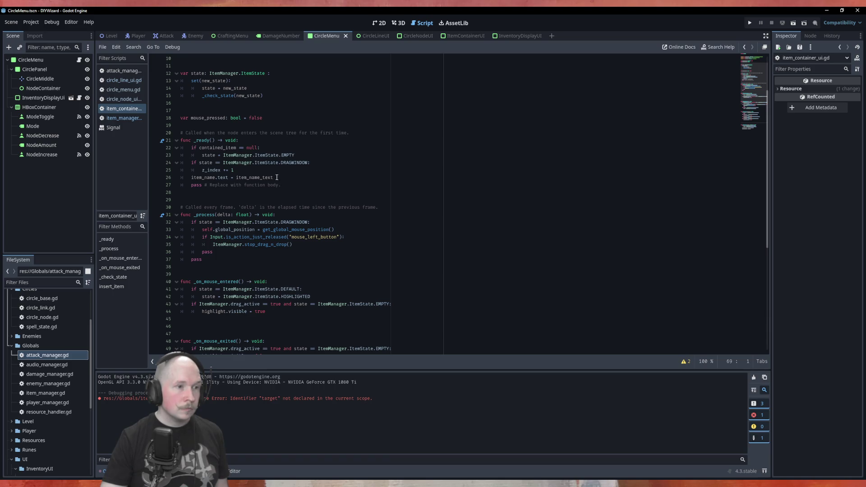
pyautogui.moveTo(280, 177); pyautogui.dragTo(185, 181)
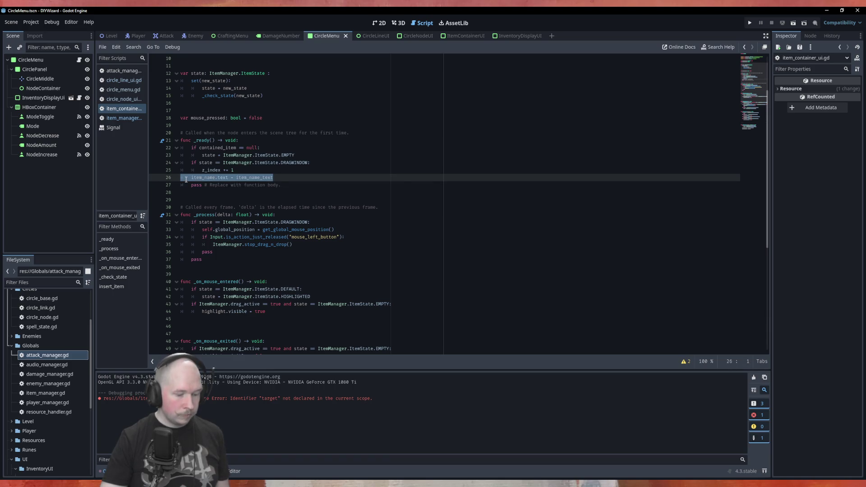
pyautogui.scroll(3, 252, 143)
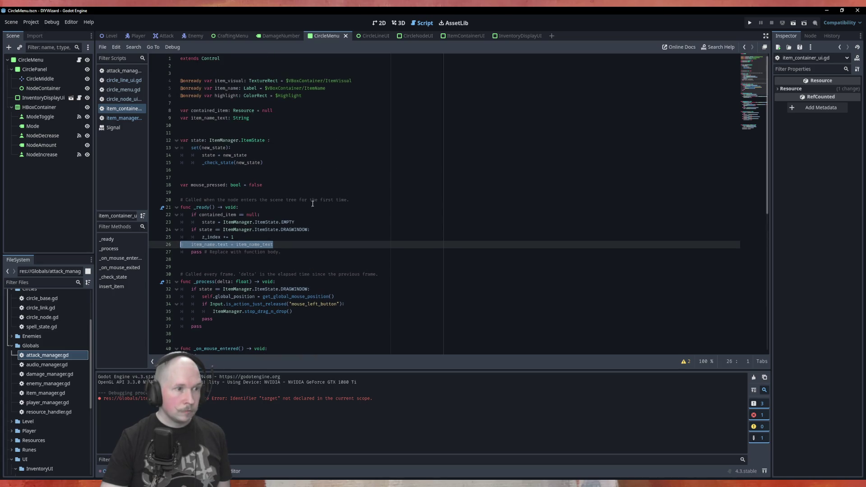
pyautogui.click(276, 122)
pyautogui.scroll(-10, 253, 180)
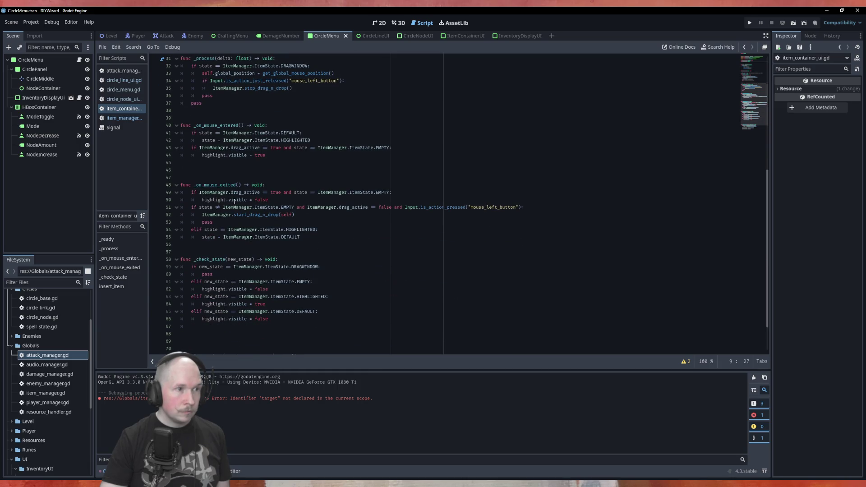
pyautogui.scroll(4, 232, 202)
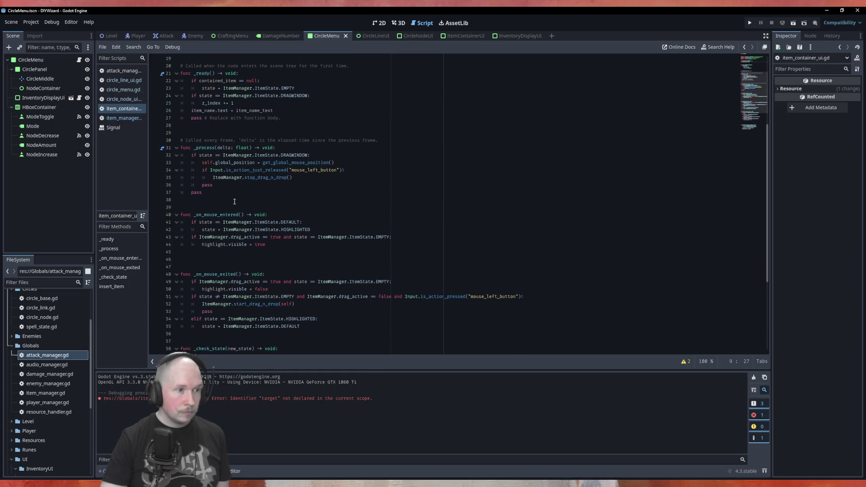
pyautogui.scroll(-6, 234, 201)
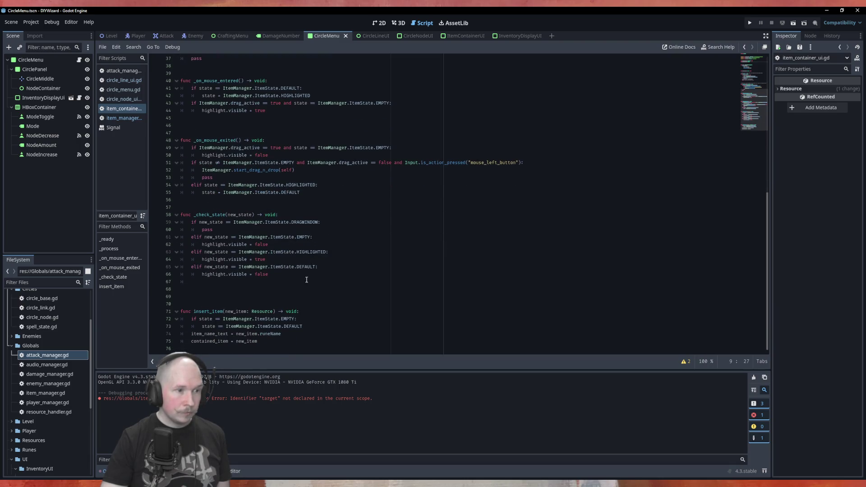
# Step: Add item_name.text = item_name_text to the DEFAULT branch of _check_state and save
pyautogui.click(326, 274)
pyautogui.press('Return')
pyautogui.write('item_name.text = item_name_text')
pyautogui.hotkey('ctrl', 's')
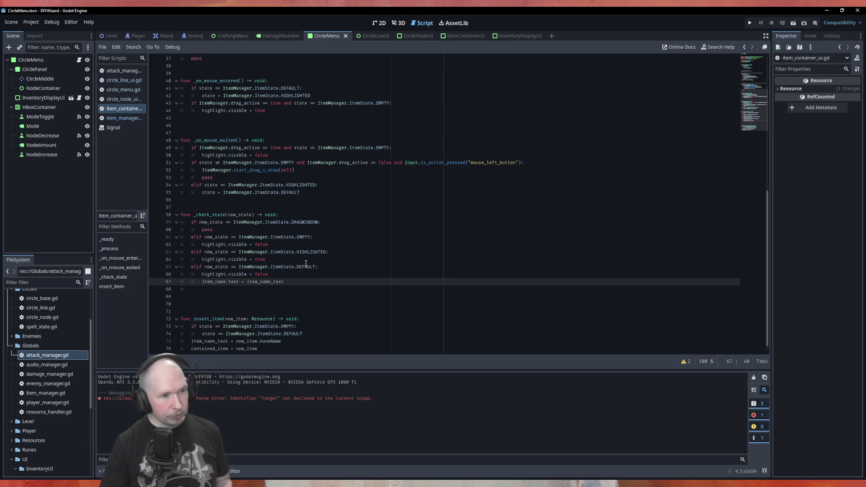
# Step: Insert a blank line below _check_state to make room for a new function
pyautogui.scroll(-1, 271, 284)
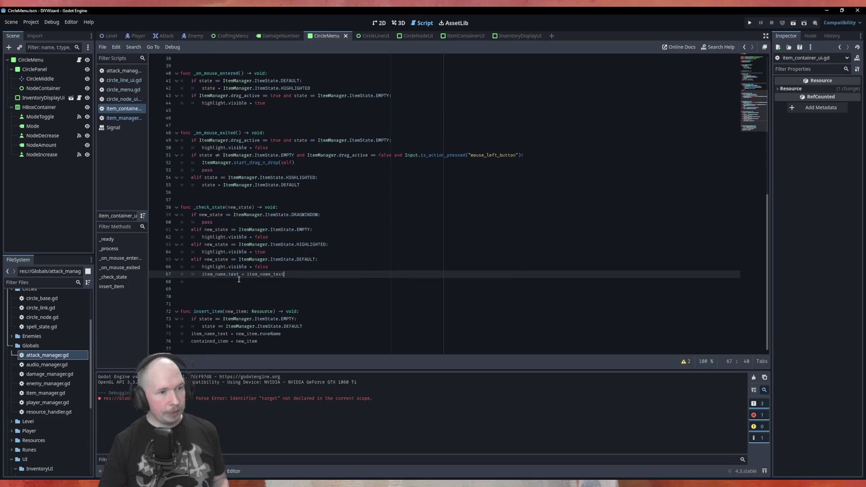
pyautogui.click(195, 283)
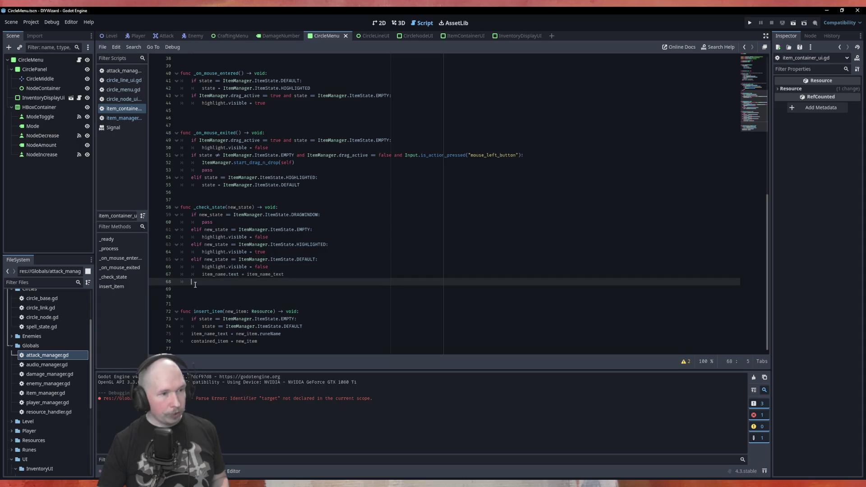
pyautogui.press('Return')
# Step: Write the signature func is_valid_target() -> bool: below _check_state
pyautogui.press('Down')
pyautogui.write('unc is')
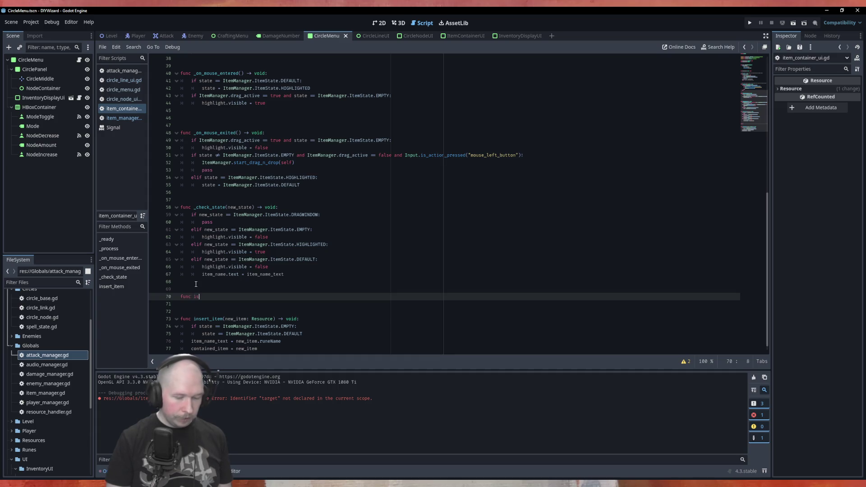
pyautogui.write('_valif')
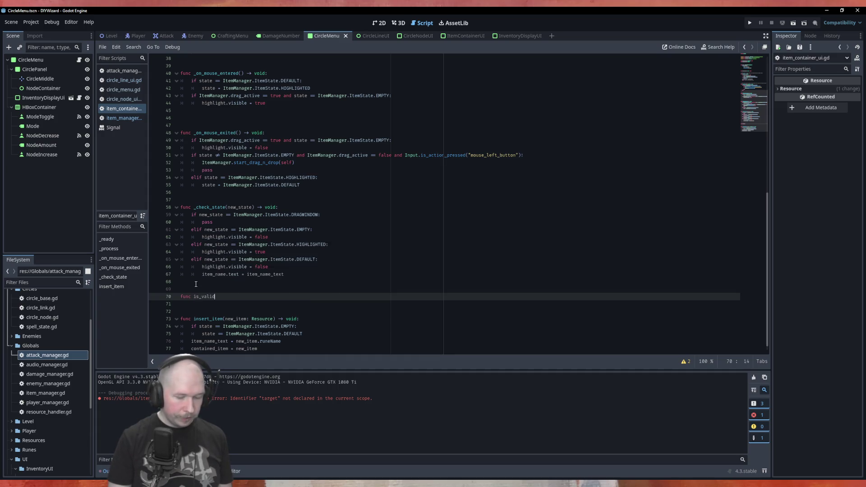
pyautogui.write('target')
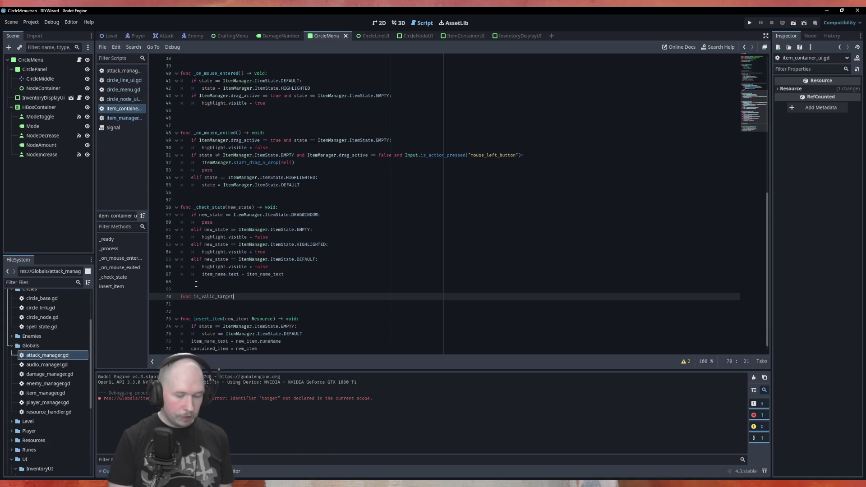
pyautogui.write('(')
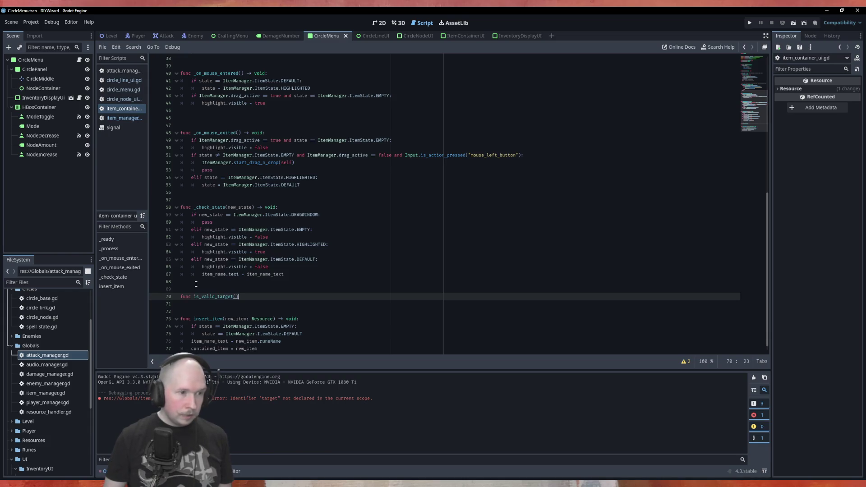
pyautogui.write('-> bool:')
pyautogui.press('Return')
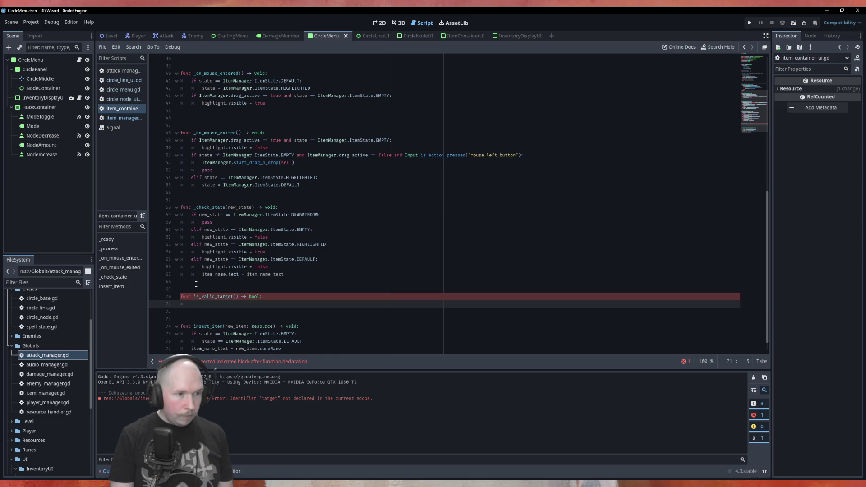
# Step: Fill its body with the EMPTY state check copied from insert_item, returning true, otherwise false
pyautogui.write('if')
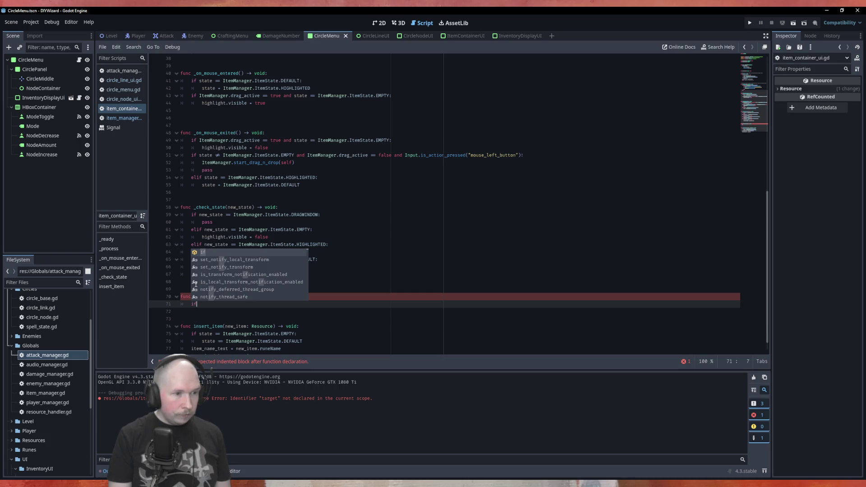
pyautogui.moveTo(299, 334); pyautogui.dragTo(192, 334)
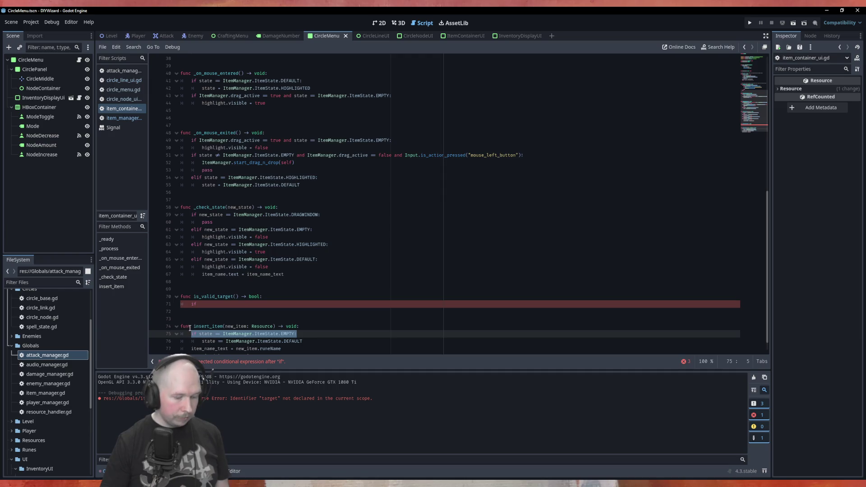
pyautogui.hotkey('ctrl', 'c')
pyautogui.click(194, 304)
pyautogui.hotkey('ctrl', 'v')
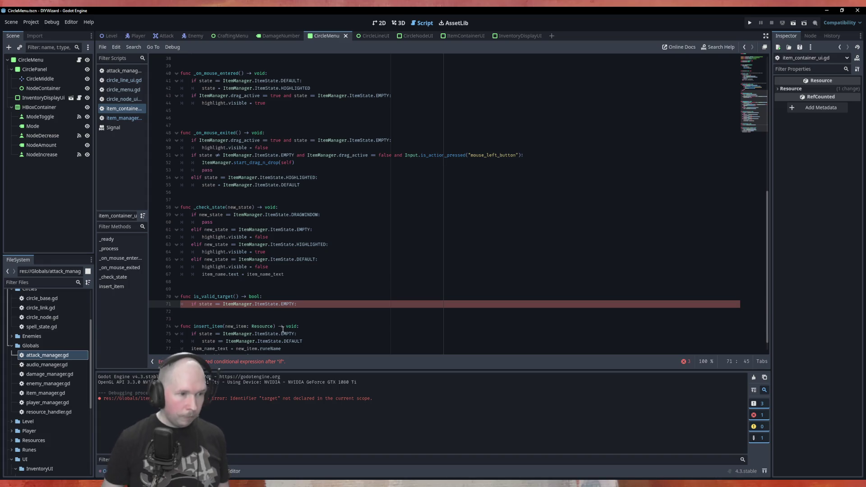
pyautogui.press('Return')
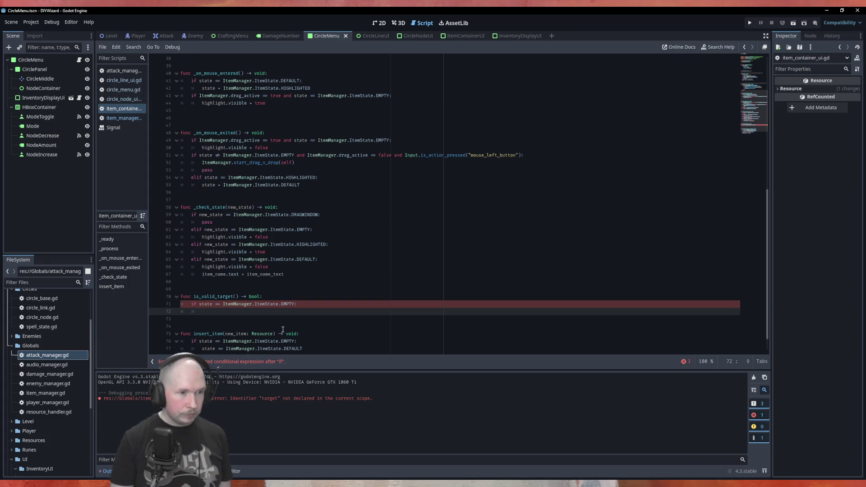
pyautogui.write('retu')
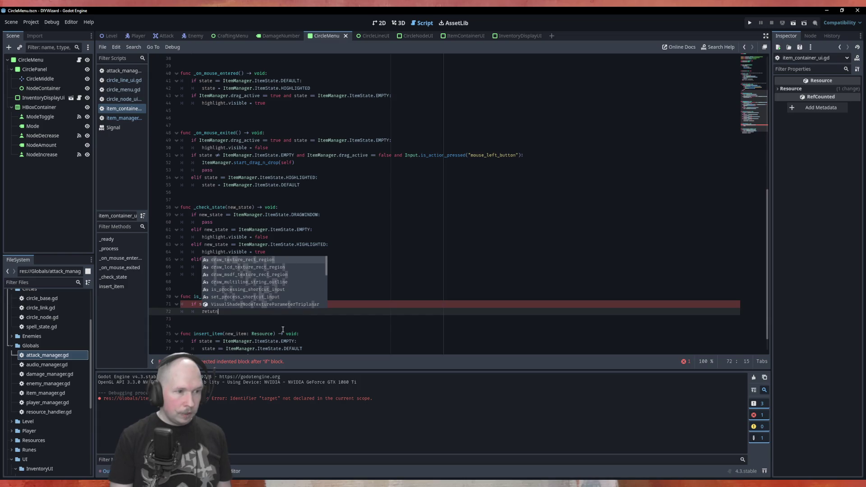
pyautogui.press('Return')
pyautogui.write('true')
pyautogui.press('Return')
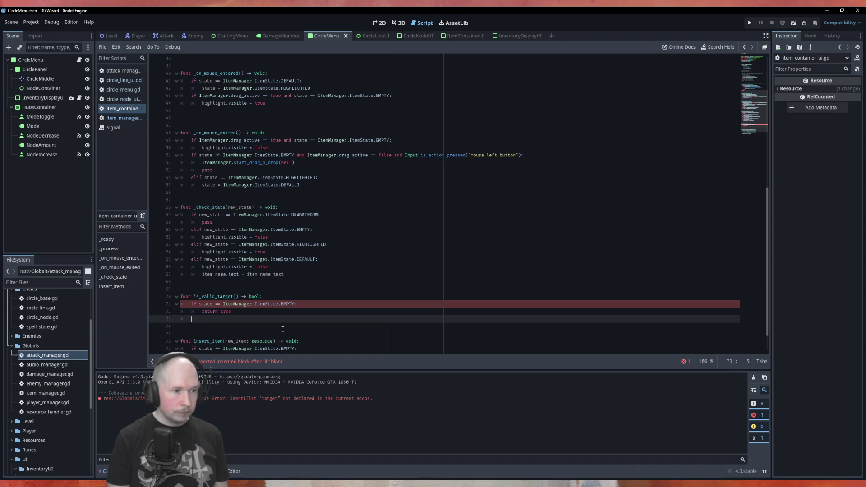
pyautogui.write('return')
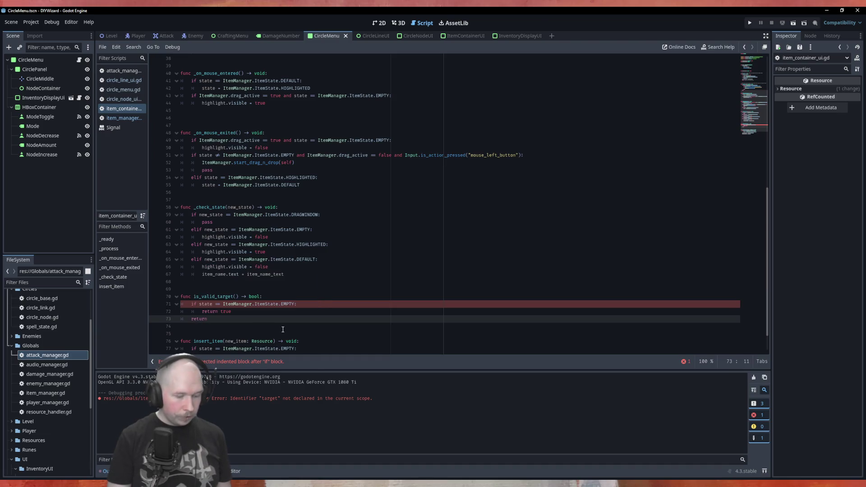
pyautogui.write(' false')
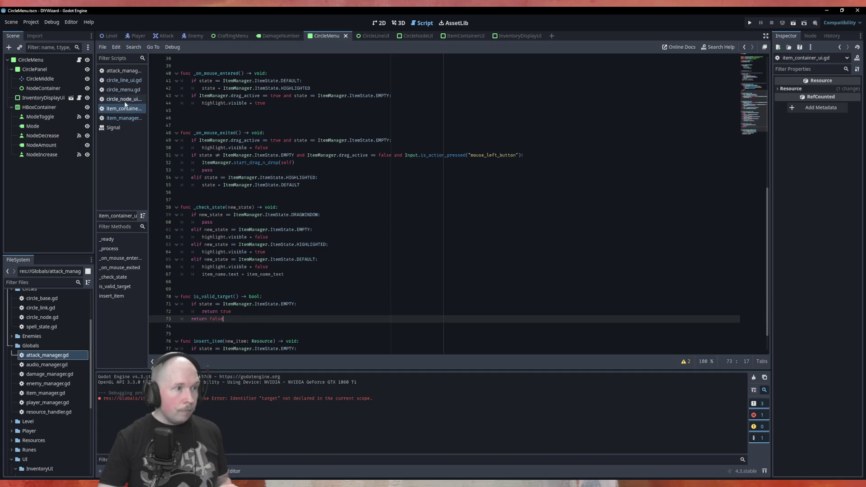
pyautogui.click(127, 118)
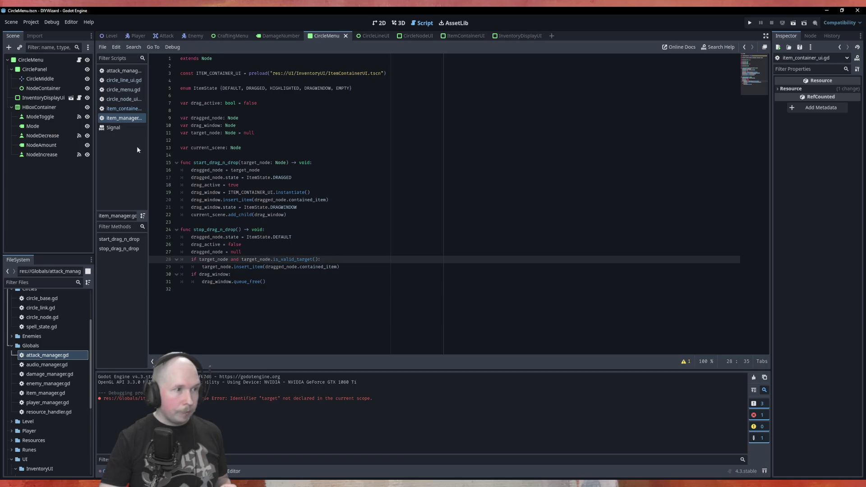
pyautogui.click(122, 109)
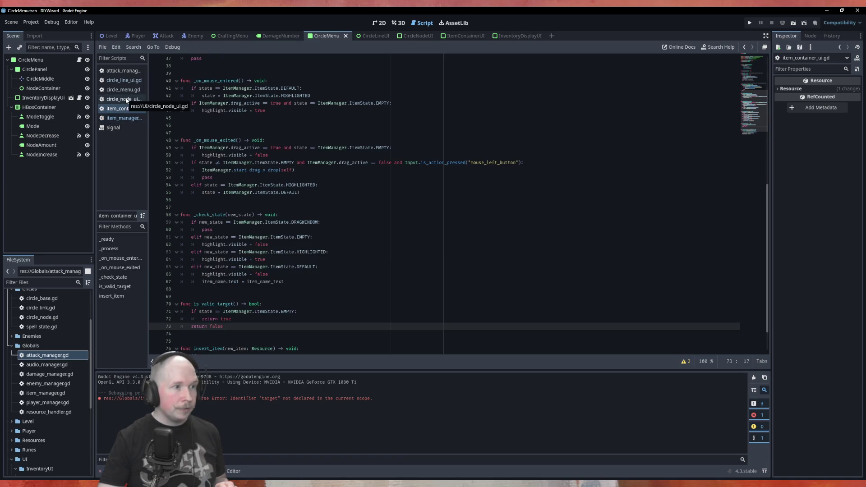
pyautogui.scroll(-1, 306, 270)
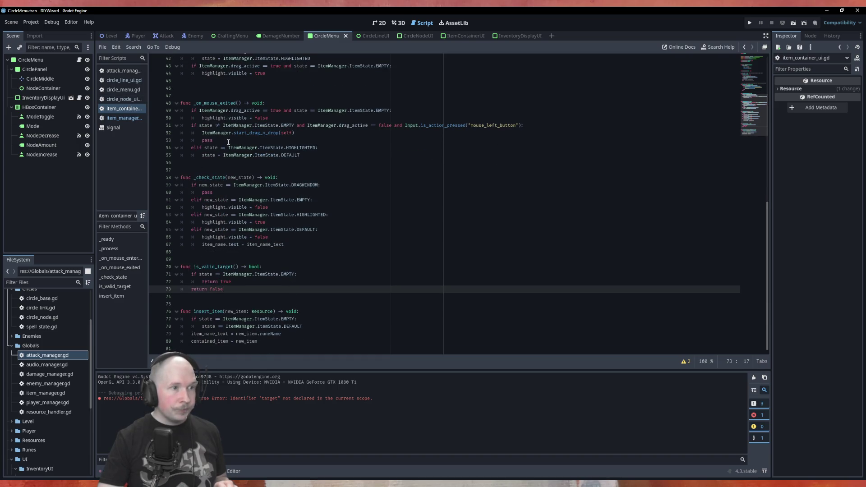
pyautogui.scroll(3, 228, 142)
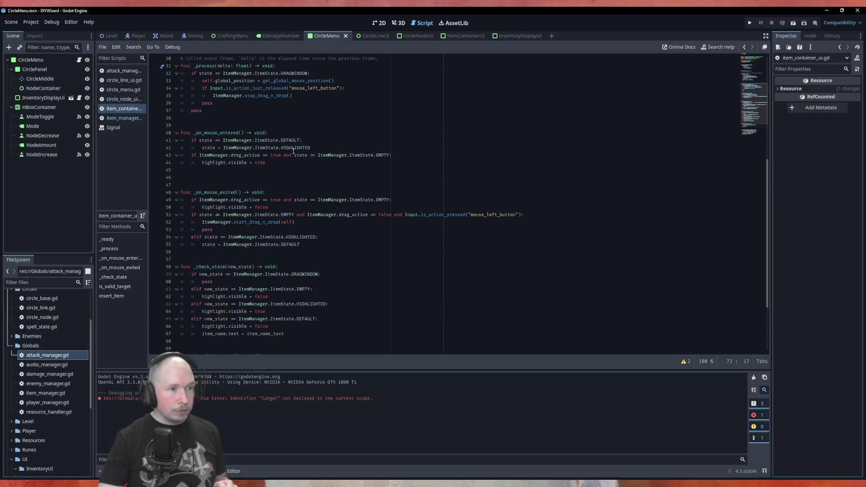
# Step: Add ItemManager.target_node = self inside _on_mouse_entered
pyautogui.click(292, 132)
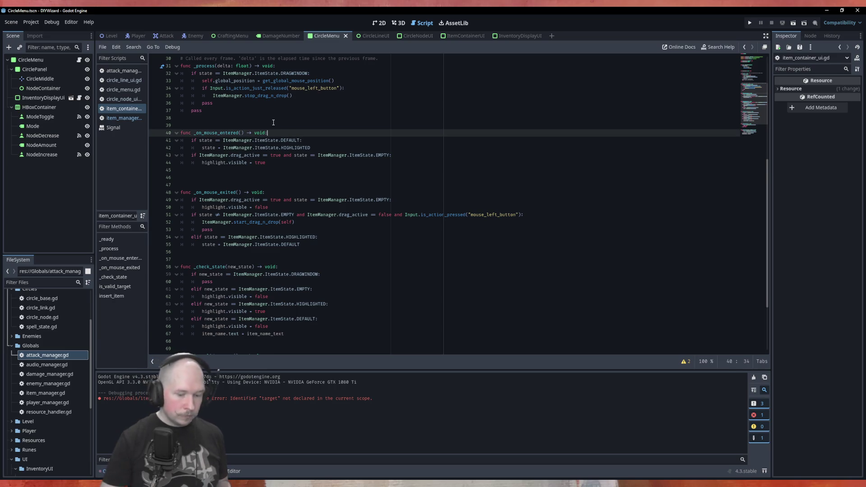
pyautogui.press('Return')
pyautogui.write('Item')
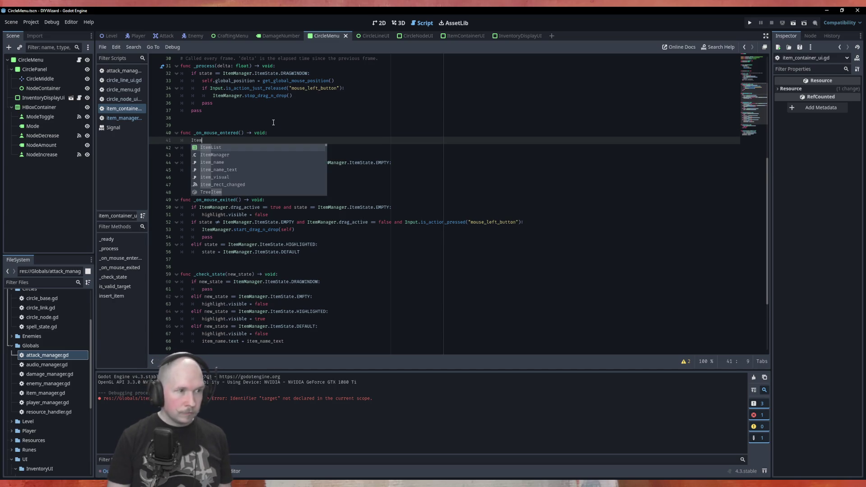
pyautogui.press('Down')
pyautogui.press('Return')
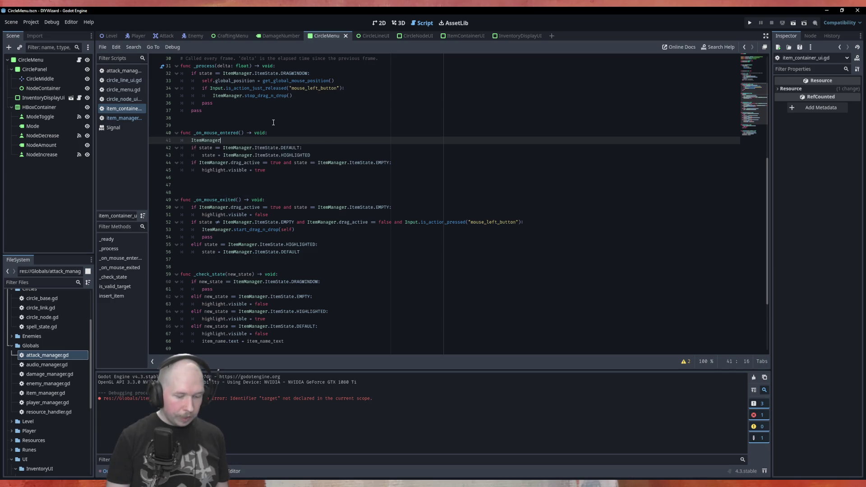
pyautogui.write('.')
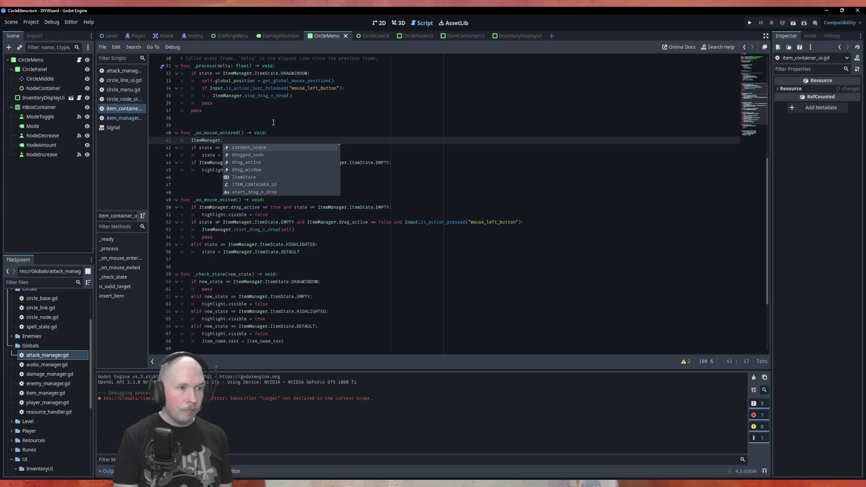
pyautogui.write('ta')
pyautogui.press('Return')
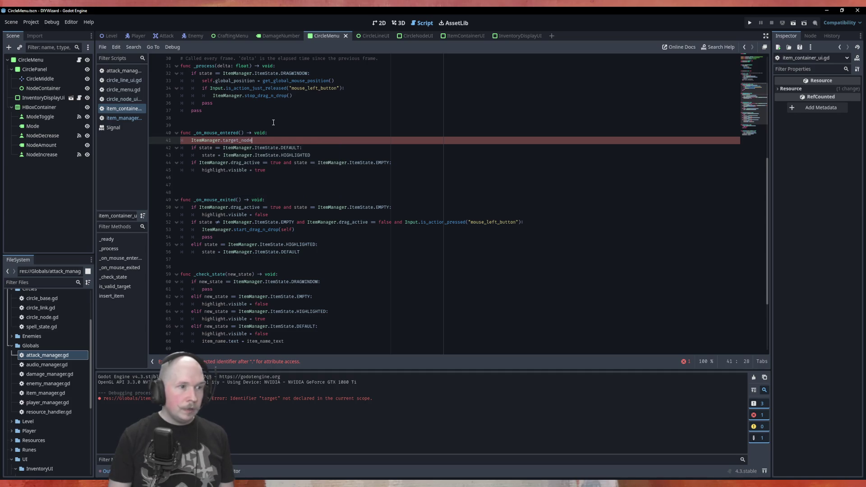
pyautogui.write(' = self')
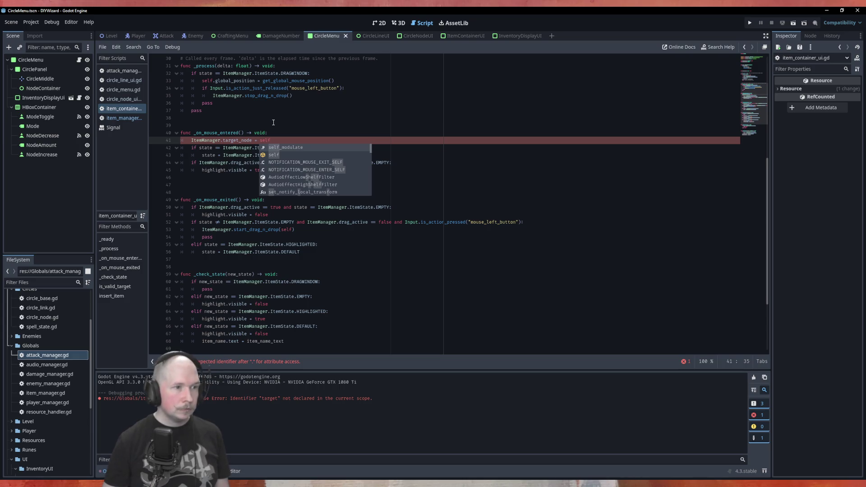
# Step: Duplicate that line into _on_mouse_exited with target_node = null, then run the scene
pyautogui.hotkey('ctrl', 'alt', 'Down')
pyautogui.hotkey('alt', 'Down')
pyautogui.hotkey('alt', 'Down')
pyautogui.hotkey('alt', 'Down')
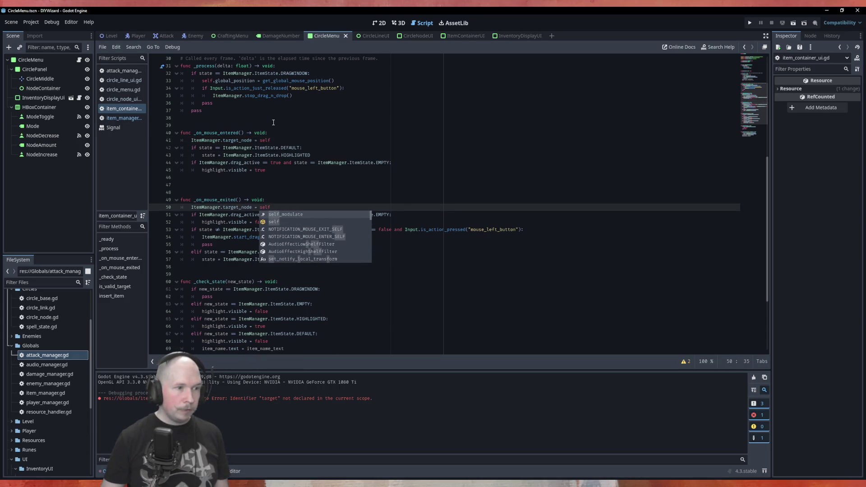
pyautogui.press('BackSpace')
pyautogui.press('BackSpace')
pyautogui.press('BackSpace')
pyautogui.write('nu')
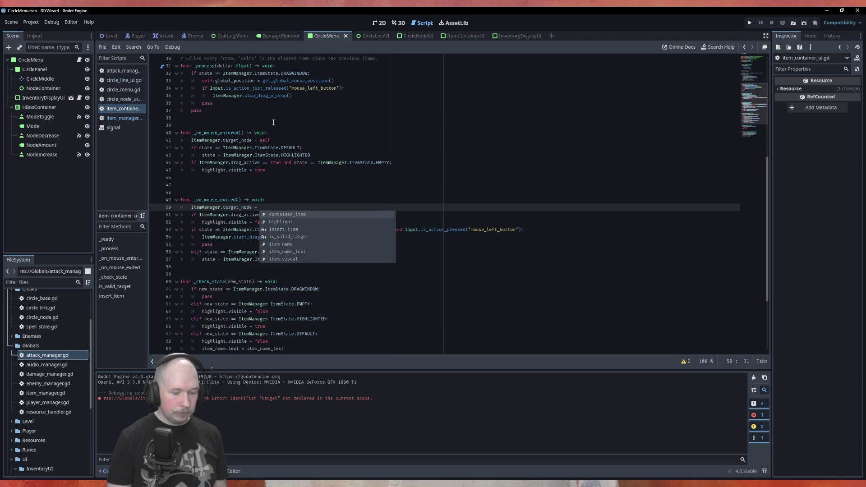
pyautogui.write('ll')
pyautogui.press('Escape')
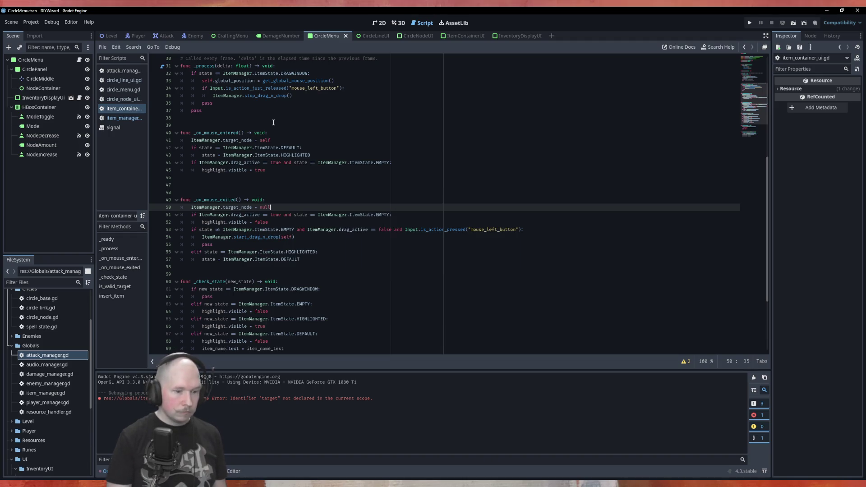
pyautogui.press('F6')
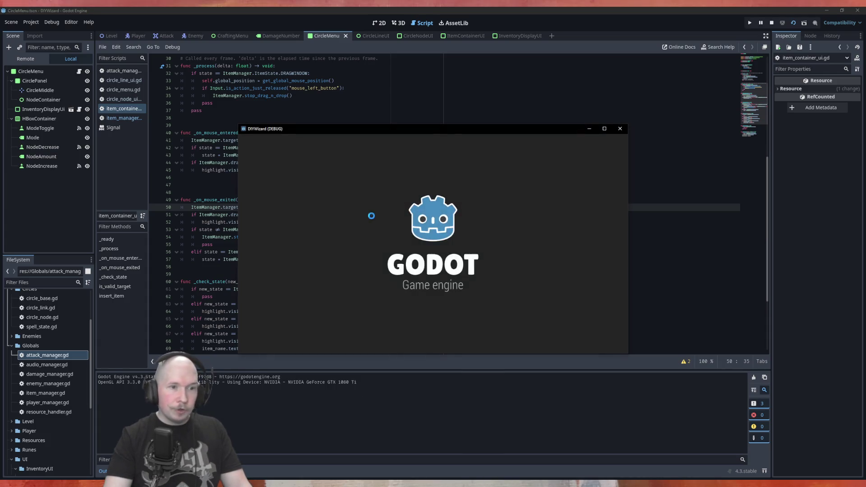
# Step: Drag the AOE, Container and Air items over slots and onto the pentagram's top node until the debugger breaks
pyautogui.moveTo(464, 219)
pyautogui.mouseDown()
pyautogui.moveTo(501, 211)
pyautogui.moveTo(503, 220)
pyautogui.moveTo(483, 219)
pyautogui.mouseUp()
pyautogui.moveTo(545, 219)
pyautogui.mouseDown()
pyautogui.moveTo(533, 228)
pyautogui.moveTo(539, 222)
pyautogui.mouseUp()
pyautogui.moveTo(416, 227); pyautogui.dragTo(417, 229)
pyautogui.moveTo(467, 180)
pyautogui.mouseDown()
pyautogui.moveTo(349, 178)
pyautogui.moveTo(454, 183)
pyautogui.moveTo(409, 221)
pyautogui.mouseUp()
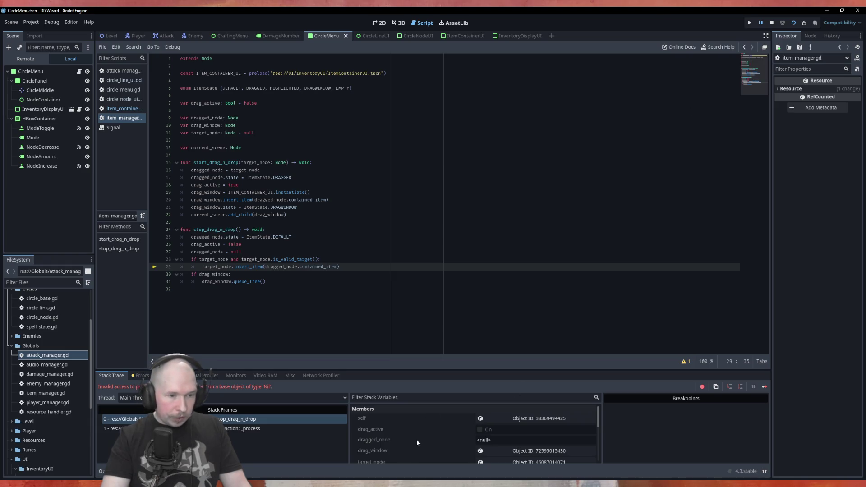
# Step: Check target_node in the Stack Variables, stop the debug session, and go to the dragged_node reset line
pyautogui.scroll(-1, 417, 439)
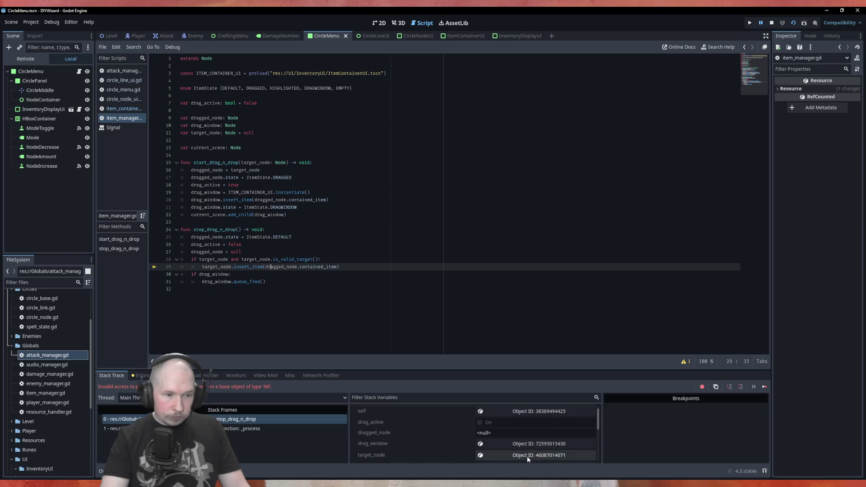
pyautogui.scroll(-1, 527, 456)
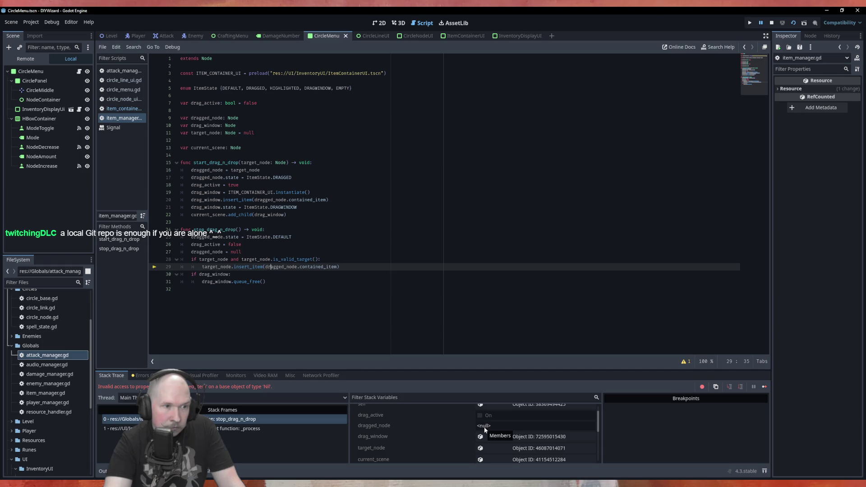
pyautogui.click(771, 22)
pyautogui.click(286, 251)
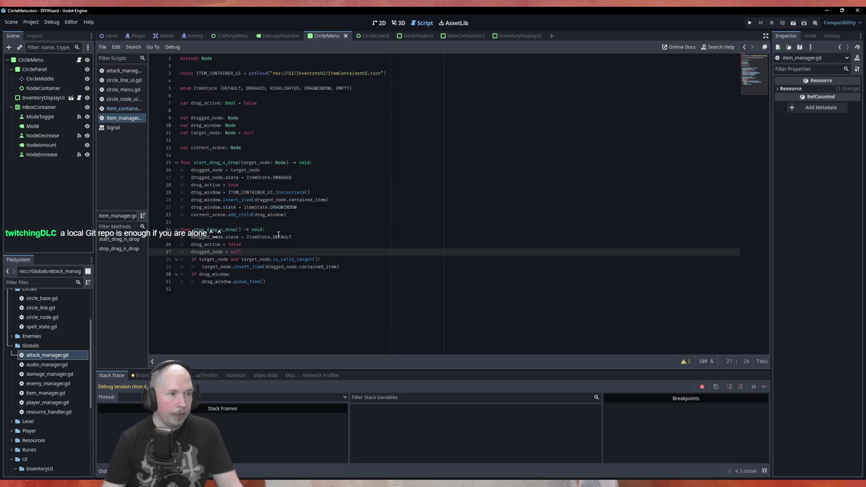
# Step: Move the dragged_node and drag_active resets below the if blocks, then rerun the game with F5
pyautogui.hotkey('alt', 'Down')
pyautogui.hotkey('alt', 'Down')
pyautogui.hotkey('alt', 'Down')
pyautogui.press('Up')
pyautogui.press('Up')
pyautogui.press('Up')
pyautogui.hotkey('alt', 'Down')
pyautogui.hotkey('alt', 'Down')
pyautogui.hotkey('alt', 'Down')
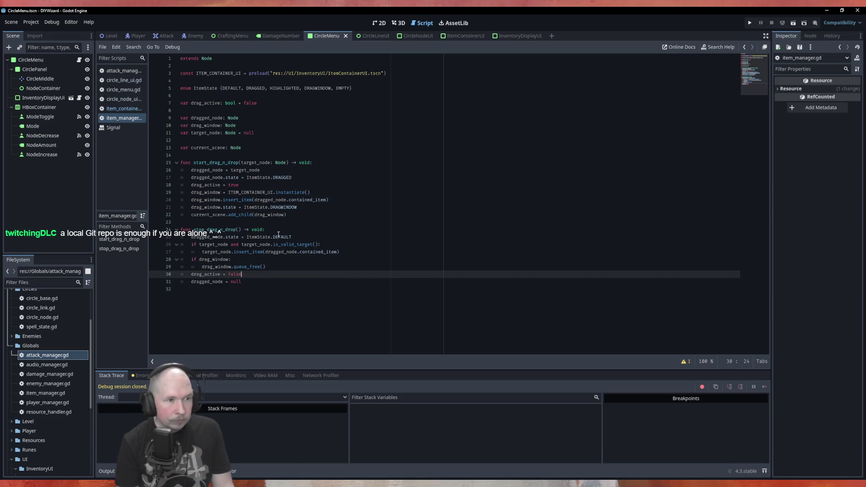
pyautogui.press('F5')
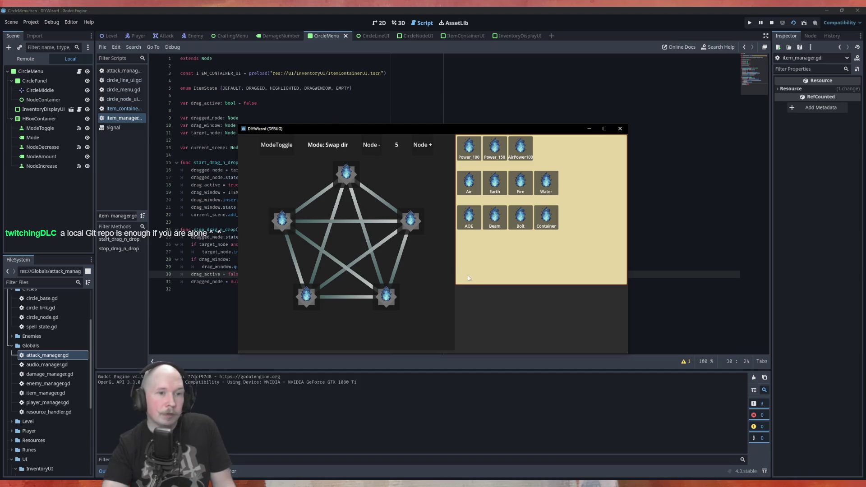
pyautogui.moveTo(470, 219); pyautogui.dragTo(419, 224)
pyautogui.moveTo(469, 182); pyautogui.dragTo(349, 180)
pyautogui.moveTo(469, 146); pyautogui.dragTo(281, 223)
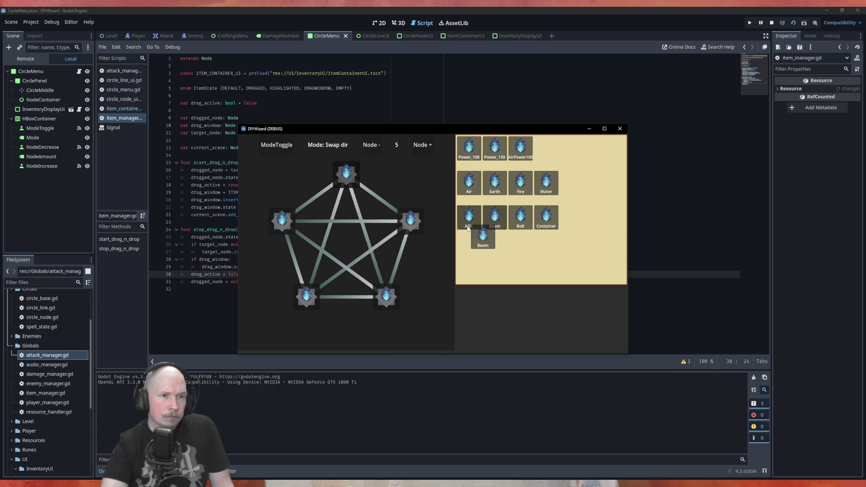
pyautogui.moveTo(487, 222); pyautogui.dragTo(421, 228)
pyautogui.moveTo(495, 183); pyautogui.dragTo(429, 228)
pyautogui.moveTo(464, 157); pyautogui.dragTo(351, 176)
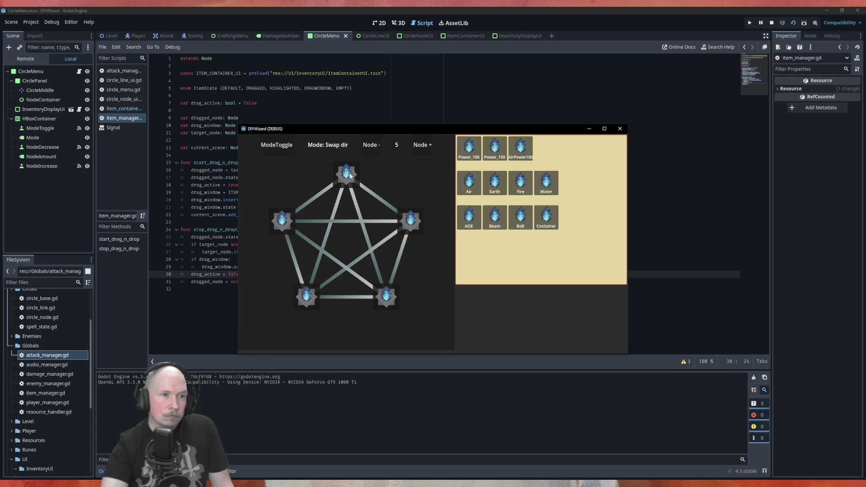
pyautogui.moveTo(495, 149)
pyautogui.mouseDown()
pyautogui.moveTo(354, 189)
pyautogui.moveTo(350, 177)
pyautogui.moveTo(371, 195)
pyautogui.moveTo(344, 170)
pyautogui.moveTo(359, 180)
pyautogui.moveTo(347, 180)
pyautogui.mouseUp()
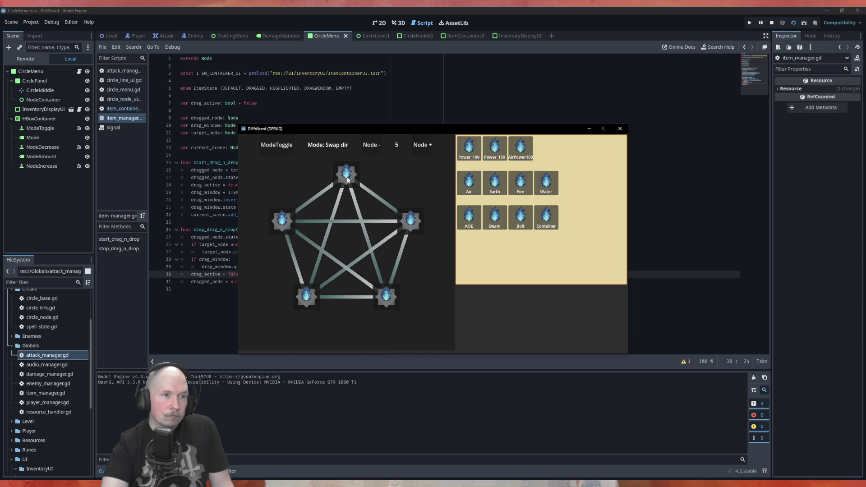
pyautogui.moveTo(469, 183); pyautogui.dragTo(352, 177)
pyautogui.moveTo(472, 186); pyautogui.dragTo(349, 176)
# Step: Expand CircleMenu > CirclePanel > NodeContainer in the Remote tree and inspect its line and CircleNodeUI nodes
pyautogui.click(28, 59)
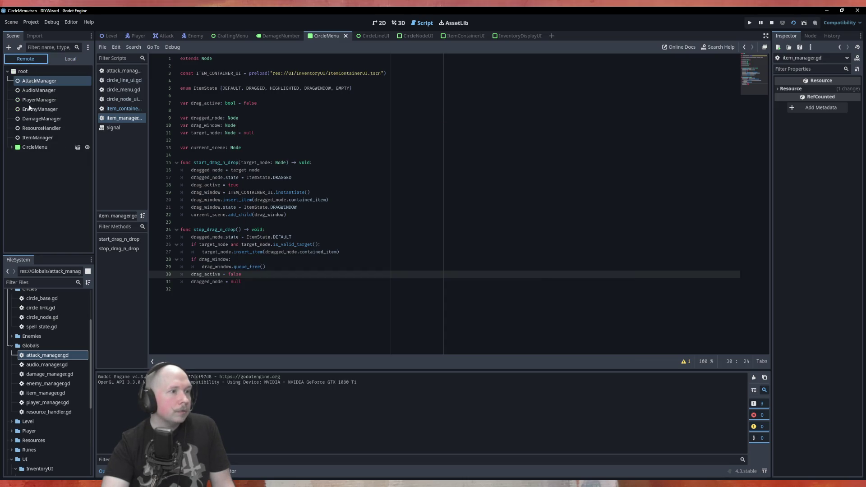
pyautogui.click(11, 147)
pyautogui.click(15, 156)
pyautogui.click(19, 176)
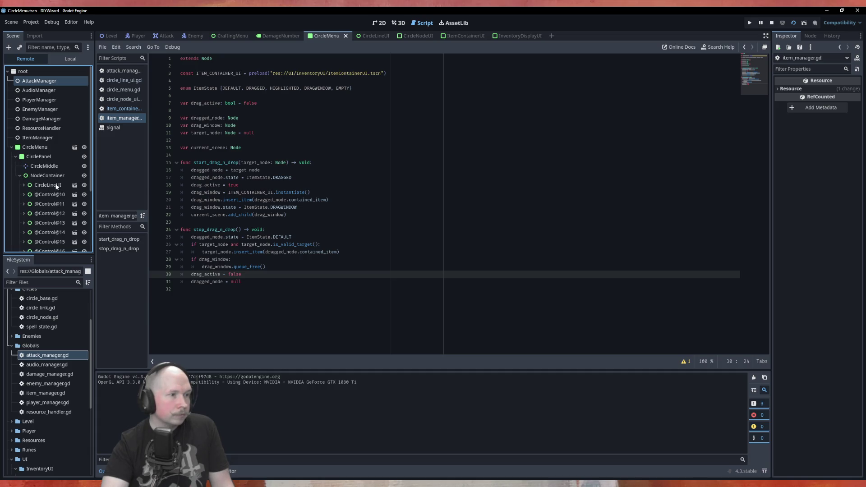
pyautogui.click(54, 195)
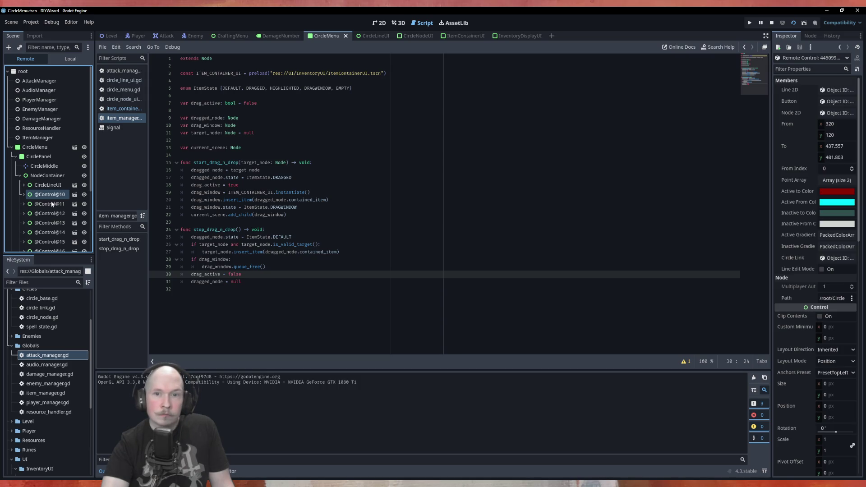
pyautogui.click(51, 224)
pyautogui.scroll(-3, 51, 225)
pyautogui.click(50, 211)
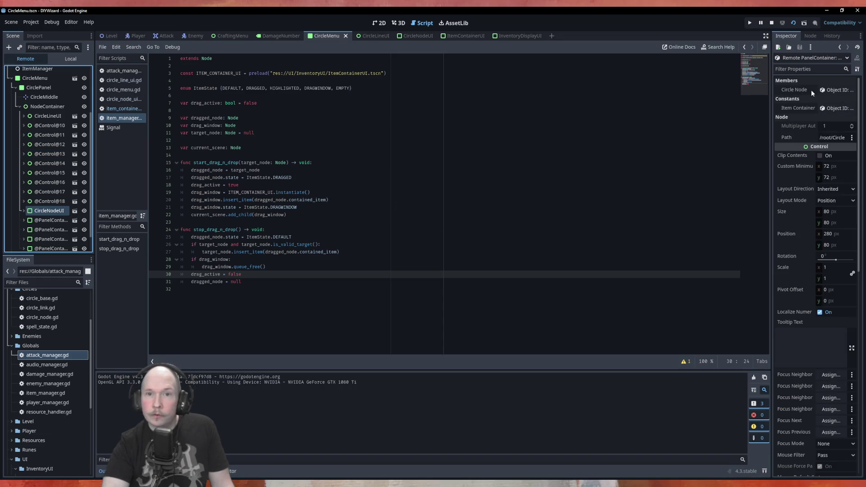
# Step: Examine the Item Container packed scene and its Bundled entries, then stop the running game
pyautogui.click(826, 112)
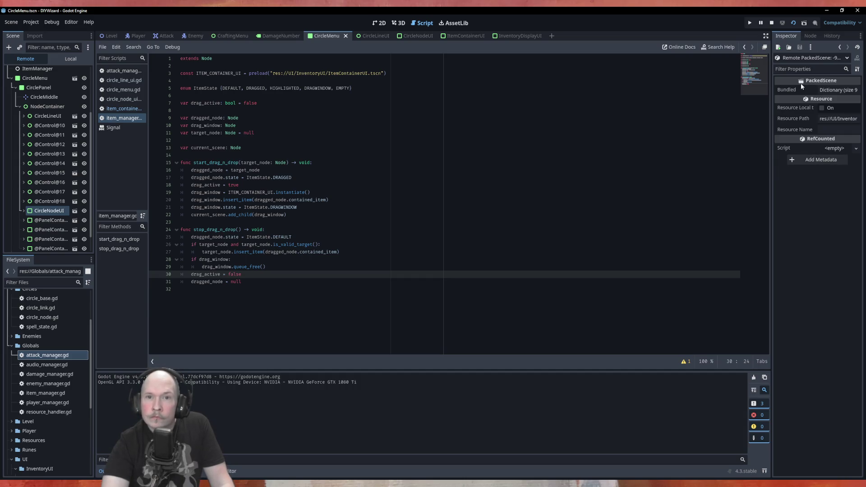
pyautogui.click(836, 89)
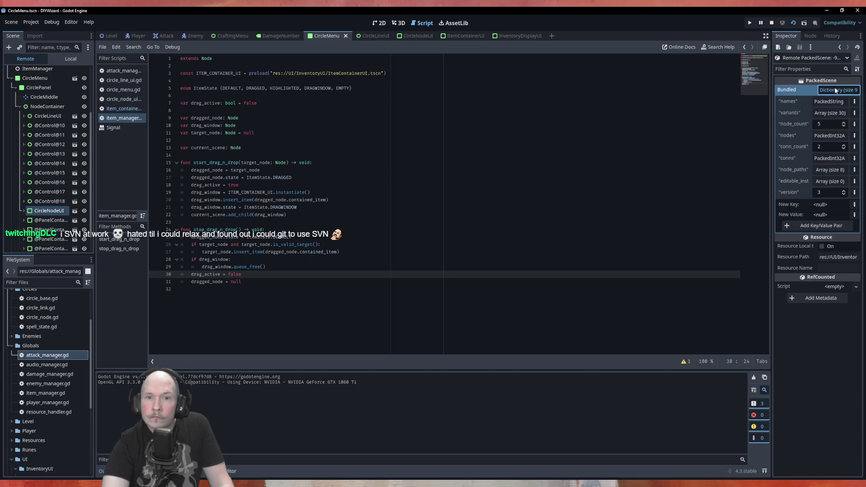
pyautogui.click(836, 90)
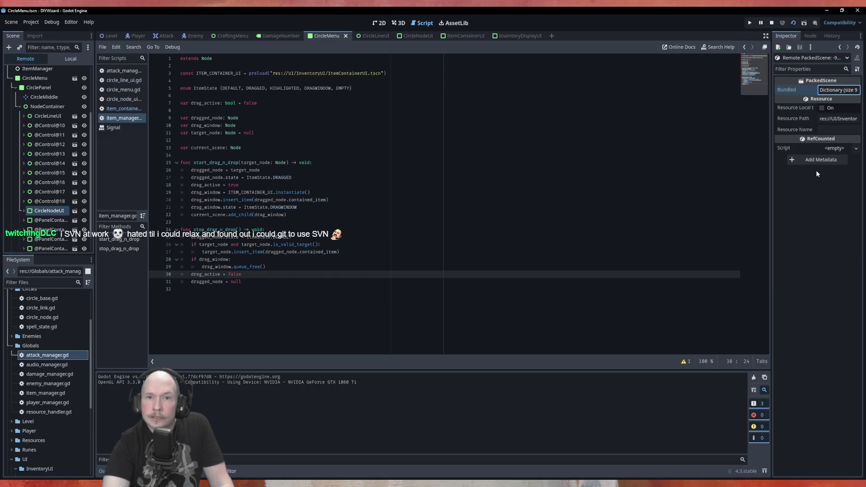
pyautogui.click(47, 221)
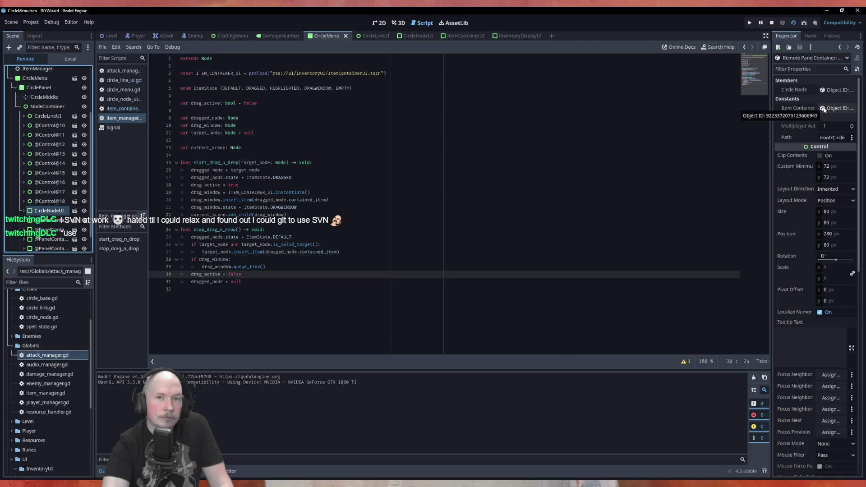
pyautogui.click(824, 108)
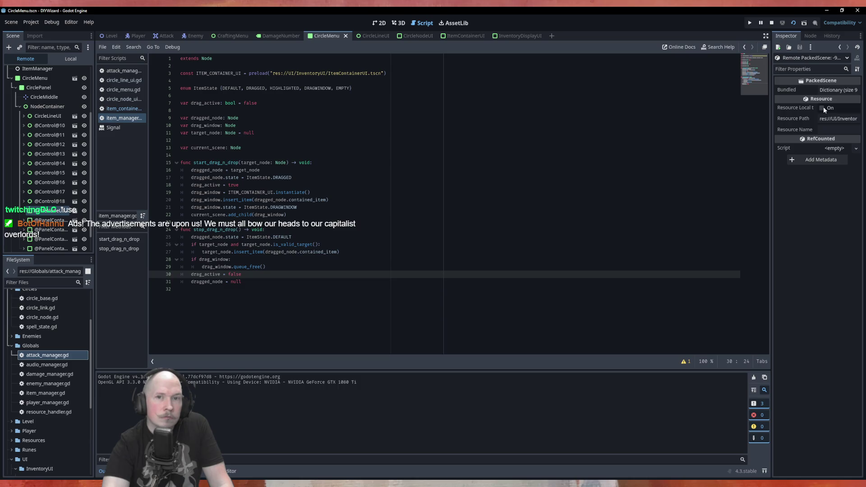
pyautogui.rightClick(691, 111)
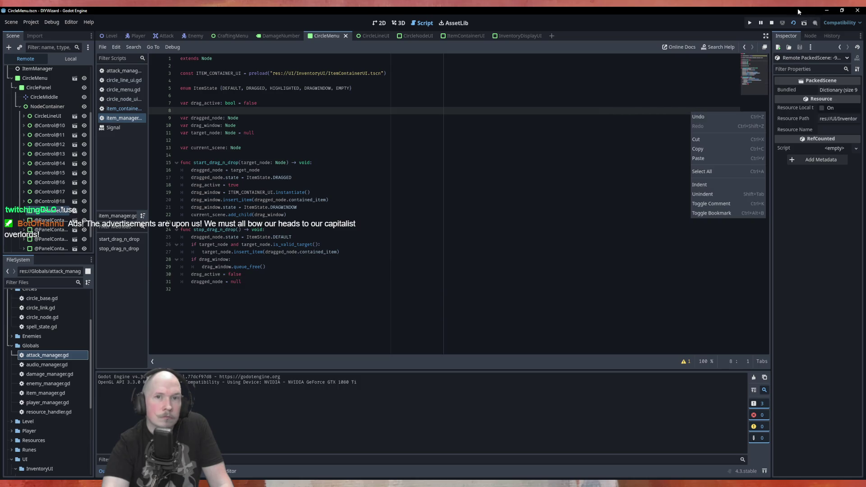
pyautogui.click(774, 21)
pyautogui.click(772, 22)
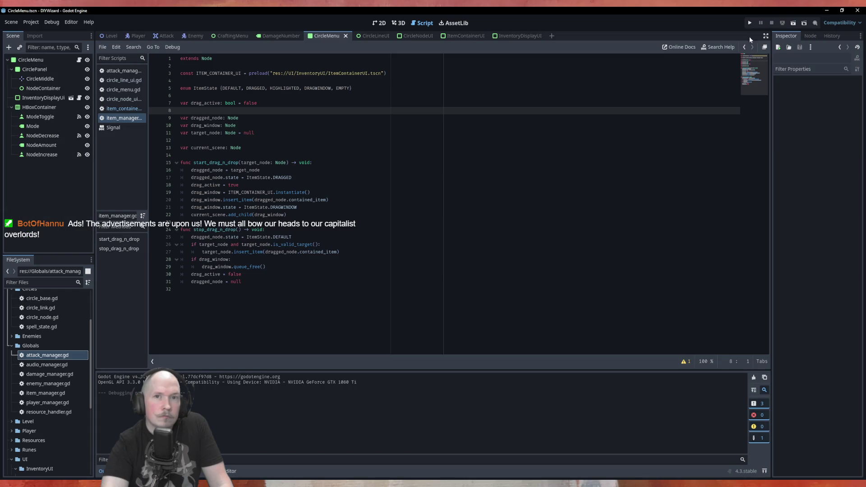
# Step: Begin a print statement with a "Target state" message at the top of is_valid_target
pyautogui.hotkey('alt', 'Left')
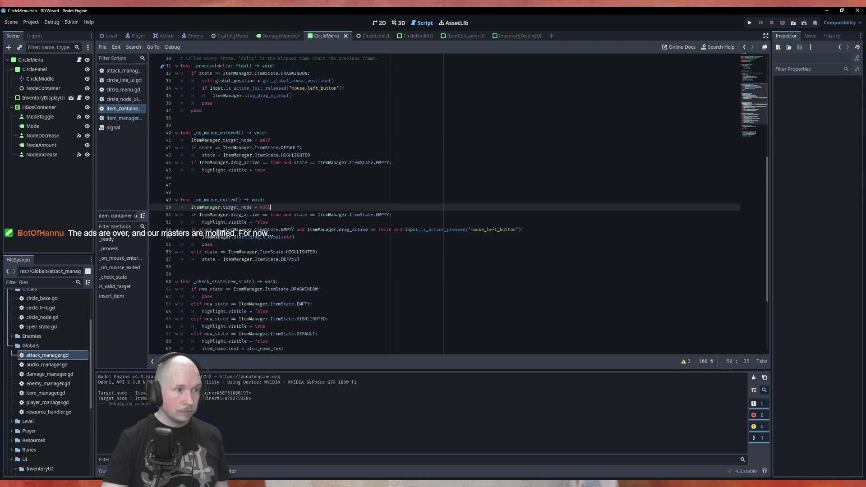
pyautogui.scroll(-5, 309, 298)
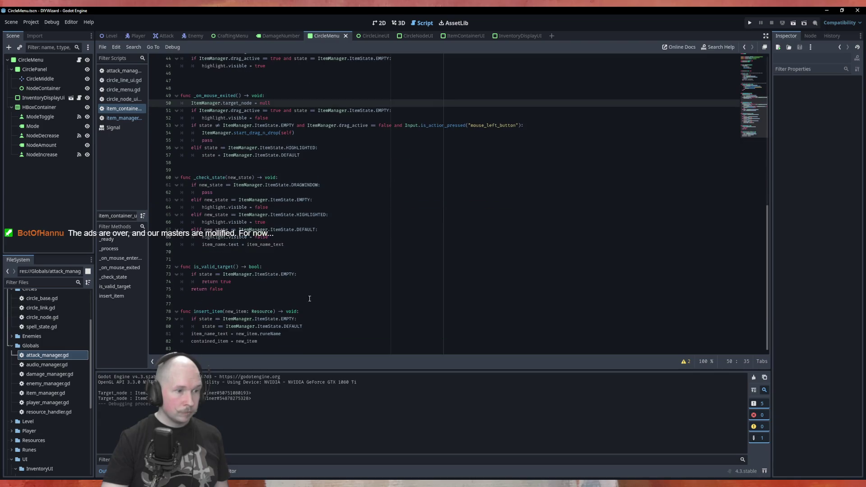
pyautogui.click(261, 267)
pyautogui.press('Return')
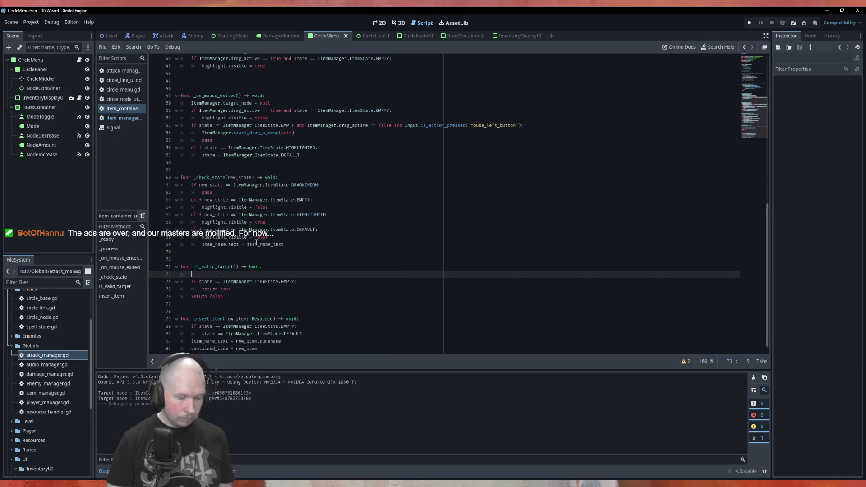
pyautogui.write('print')
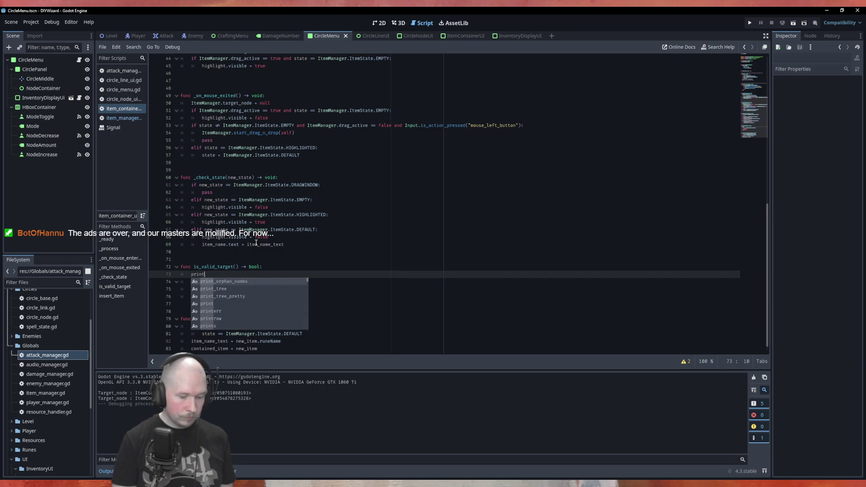
pyautogui.write('(')
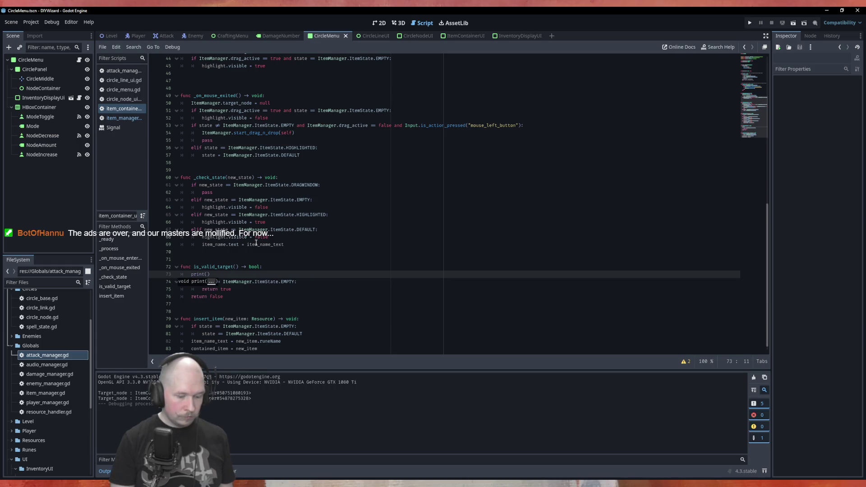
pyautogui.write('valid')
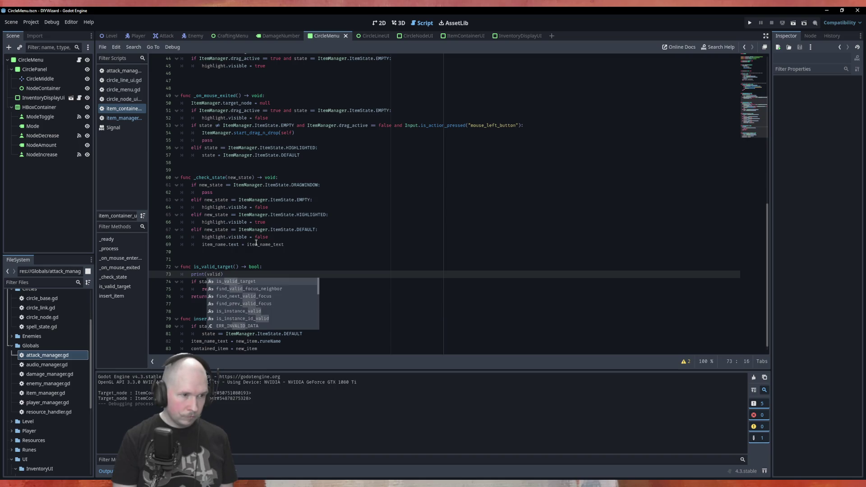
pyautogui.press('BackSpace')
pyautogui.press('BackSpace')
pyautogui.press('BackSpace')
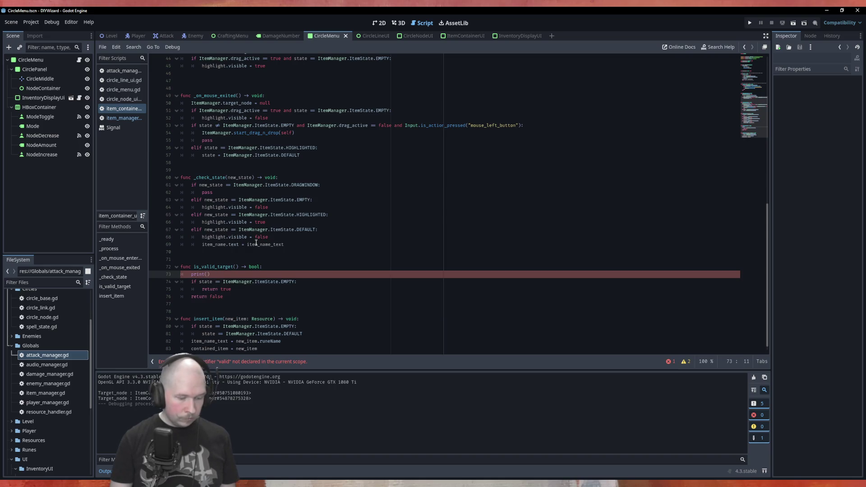
pyautogui.write('"')
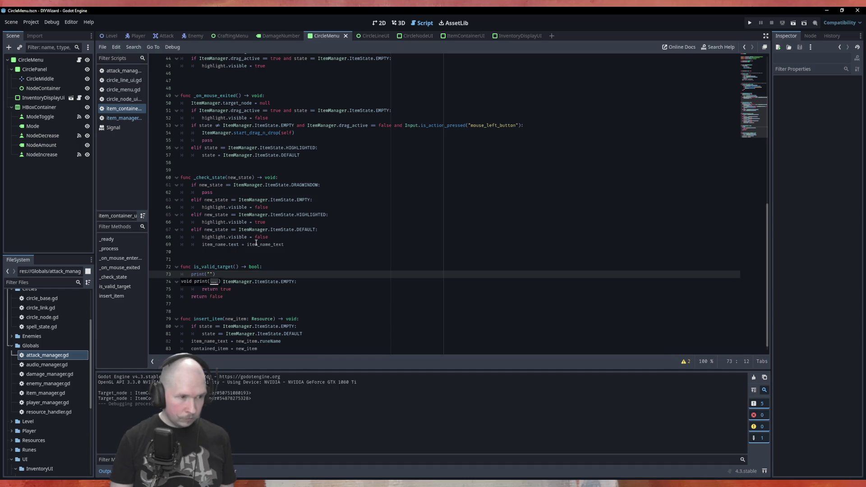
pyautogui.write('Target')
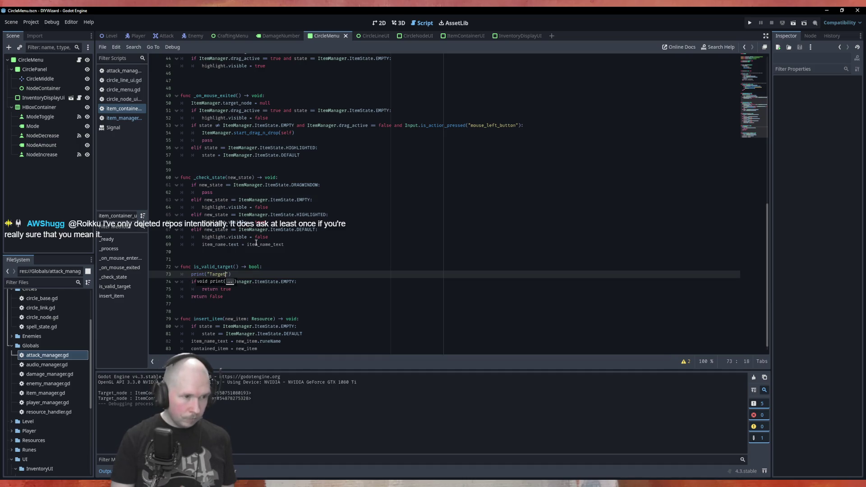
pyautogui.write('_state')
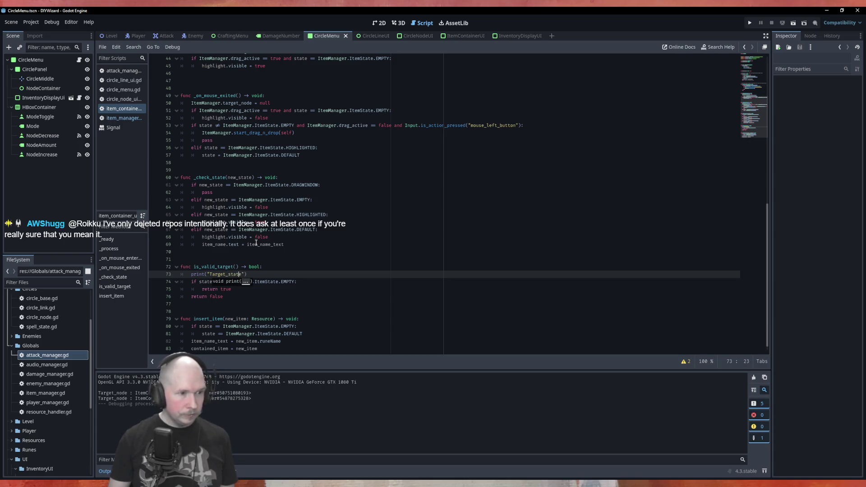
# Step: Complete it as print("Target state : " + str(state)), save, and run the game with F5
pyautogui.press('Left')
pyautogui.press('BackSpace')
pyautogui.press('End')
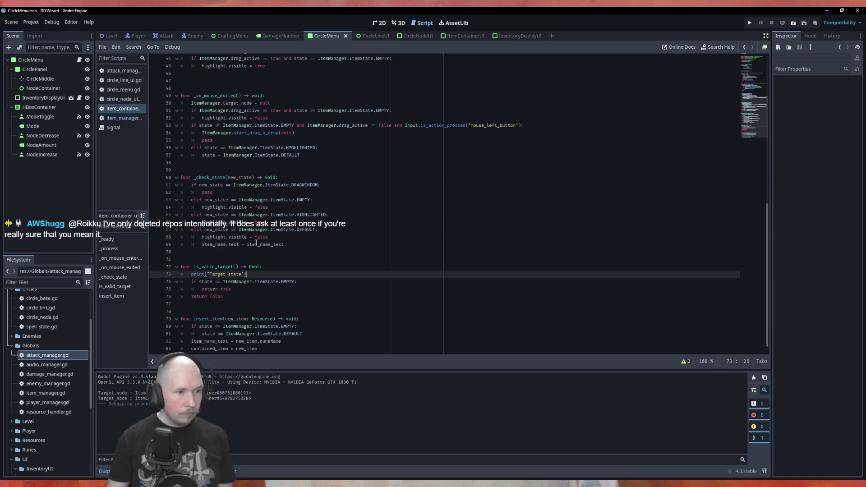
pyautogui.write(': " + ')
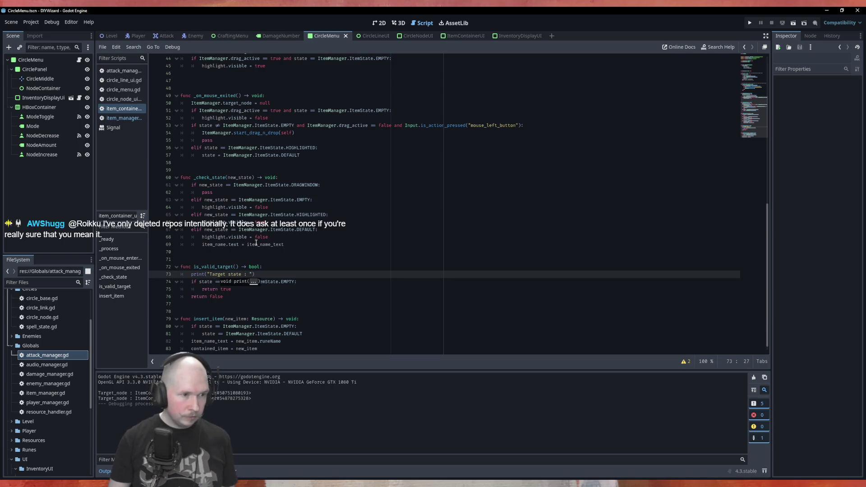
pyautogui.write('str(')
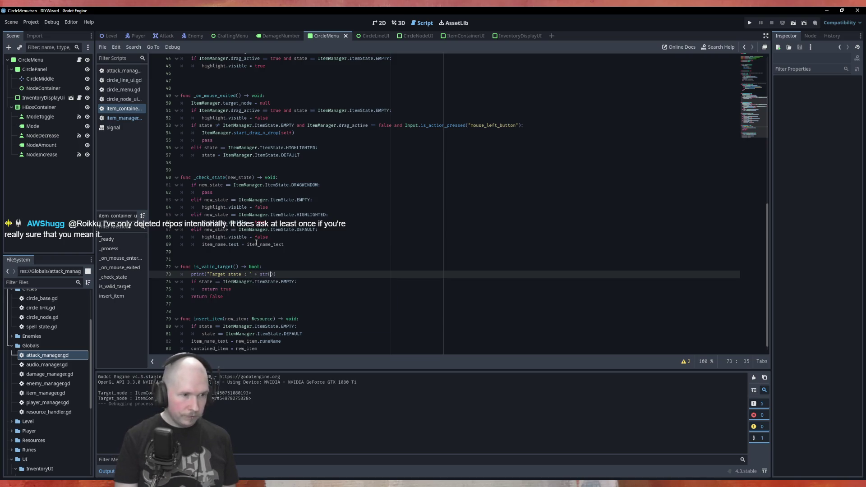
pyautogui.write('sts')
pyautogui.press('BackSpace')
pyautogui.write('ate')
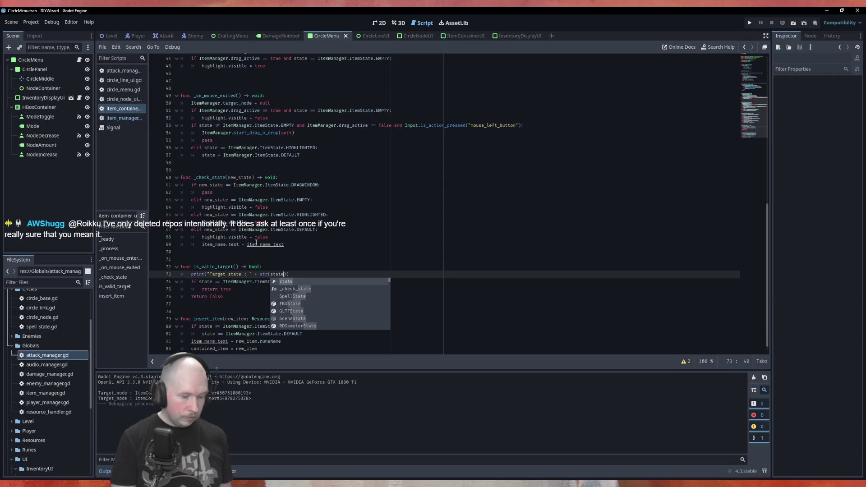
pyautogui.hotkey('ctrl', 's')
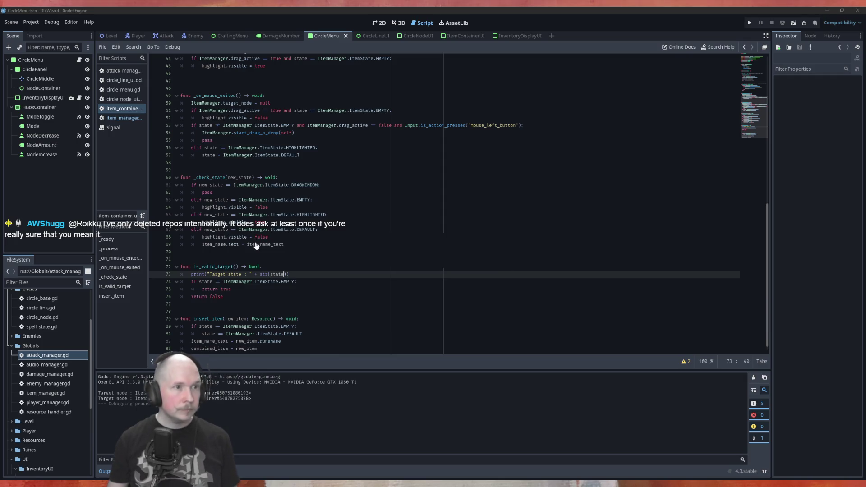
pyautogui.press('F5')
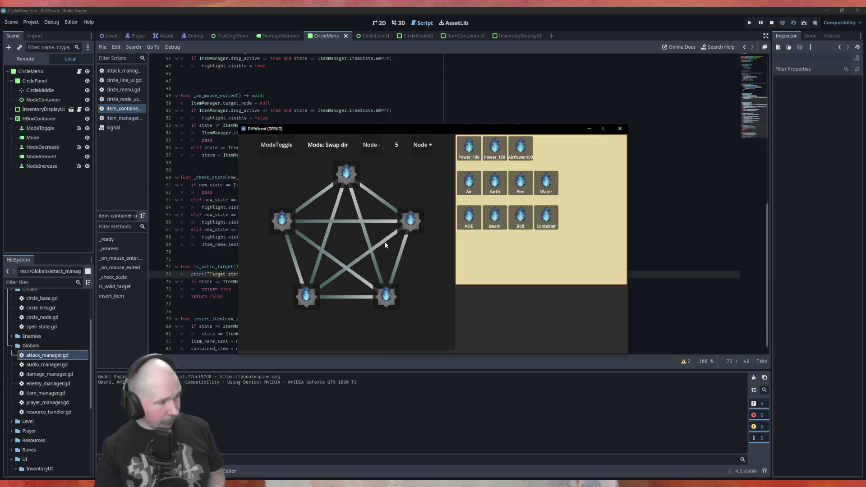
# Step: Drop the AOE item onto the right pentagon node and read "Target state : 3" in the Output log
pyautogui.moveTo(477, 228); pyautogui.dragTo(421, 229)
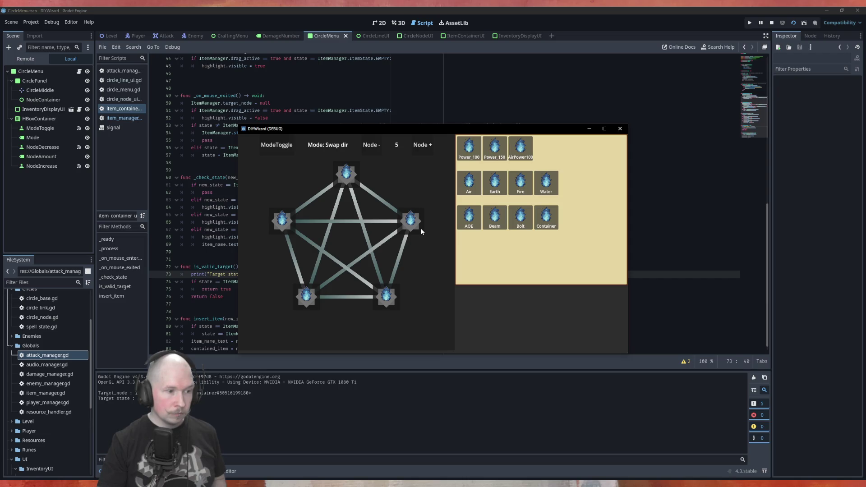
pyautogui.moveTo(315, 127); pyautogui.dragTo(399, 143)
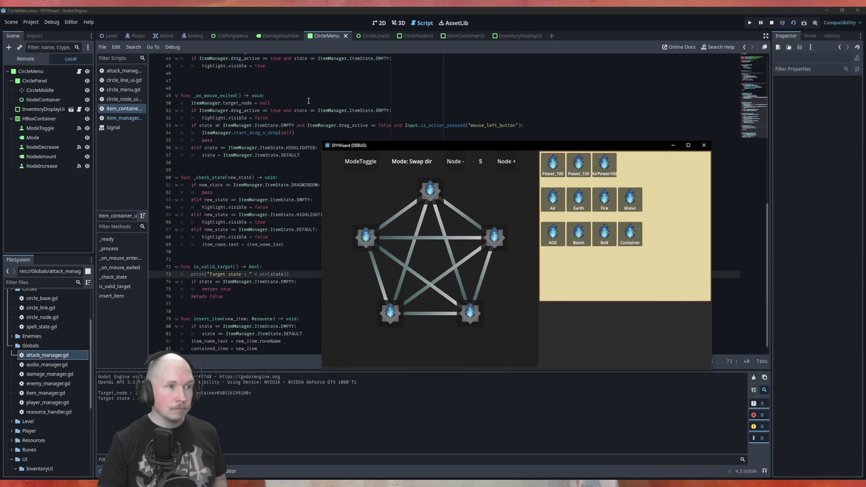
pyautogui.scroll(14, 291, 130)
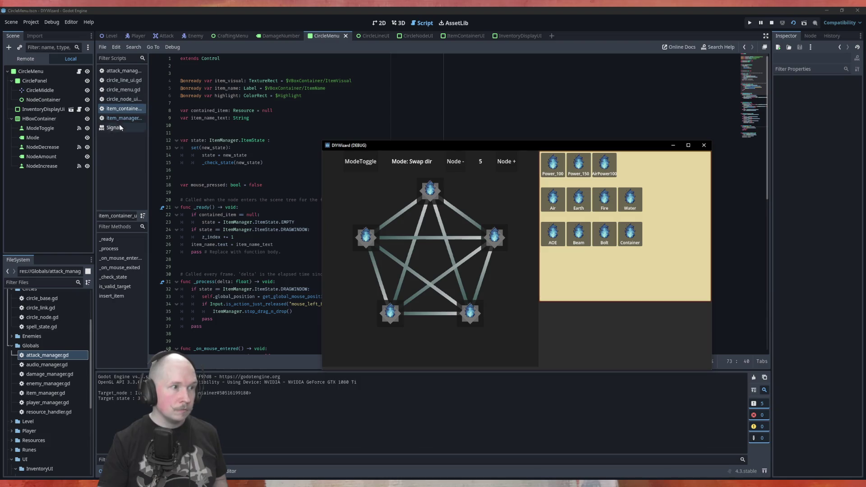
pyautogui.click(122, 117)
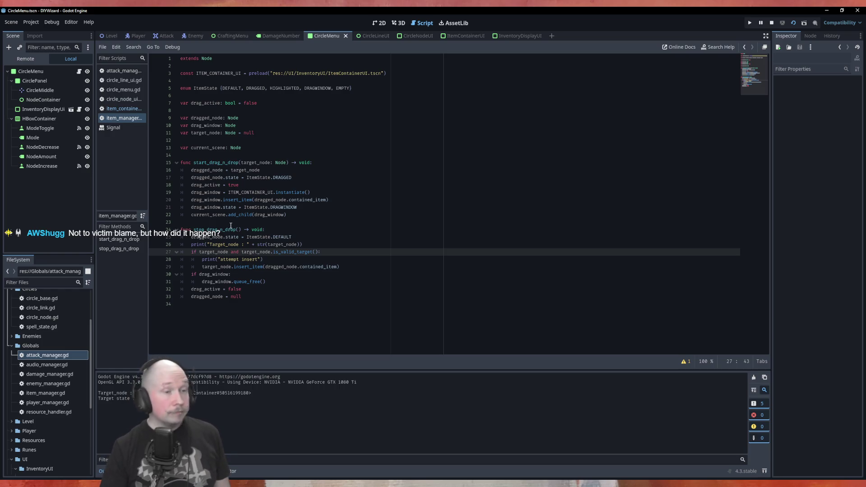
# Step: Save, then fix the no-effect warning by changing insert_item's '==' to '=' so state becomes DEFAULT
pyautogui.hotkey('ctrl', 's')
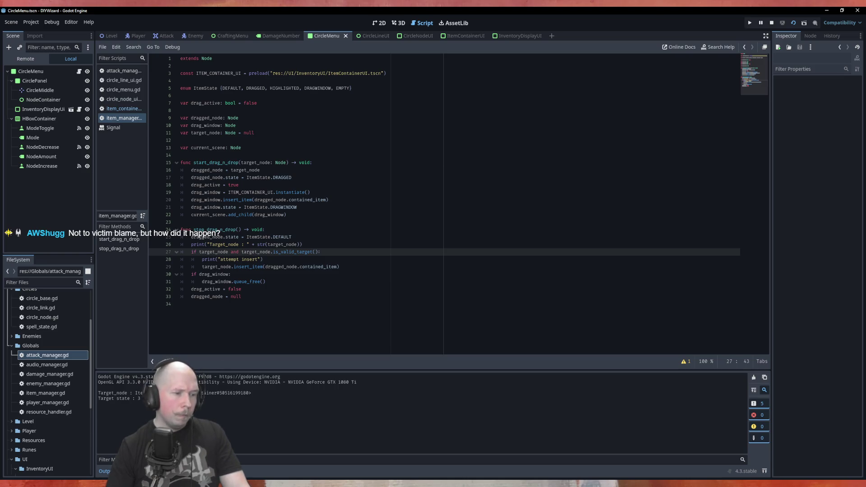
pyautogui.click(150, 379)
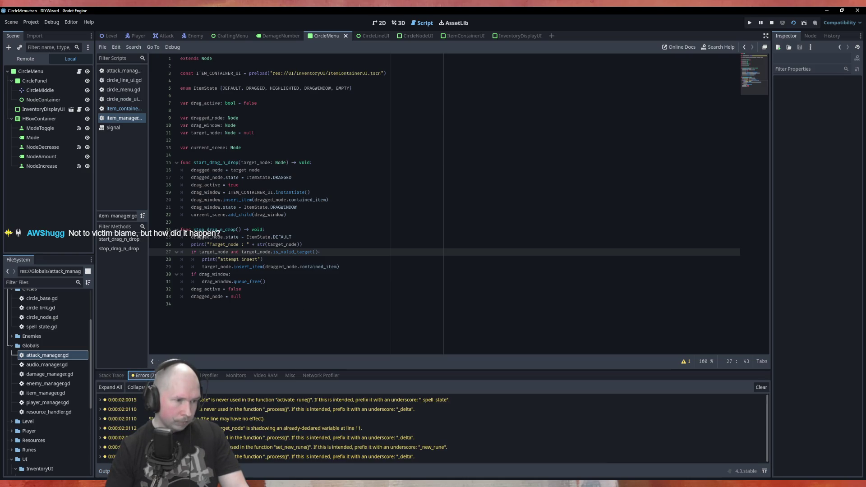
pyautogui.click(217, 419)
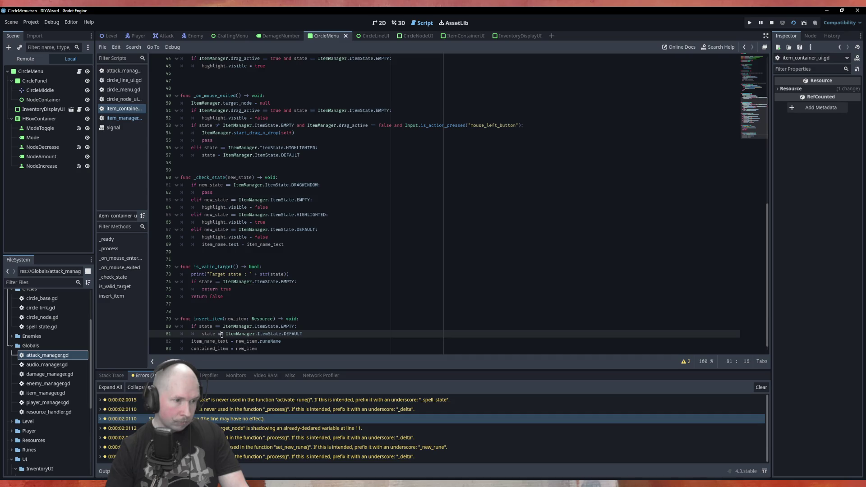
pyautogui.press('BackSpace')
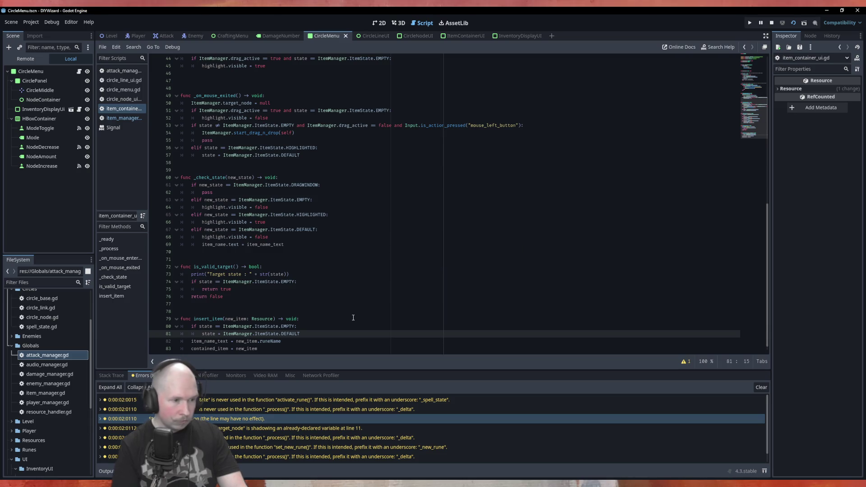
# Step: Return to the print line in is_valid_target and restart the running game
pyautogui.scroll(-1, 362, 450)
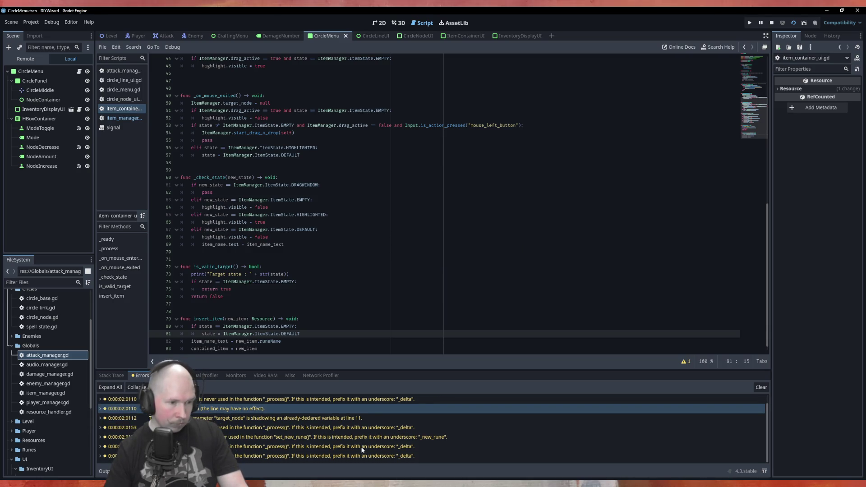
pyautogui.click(353, 272)
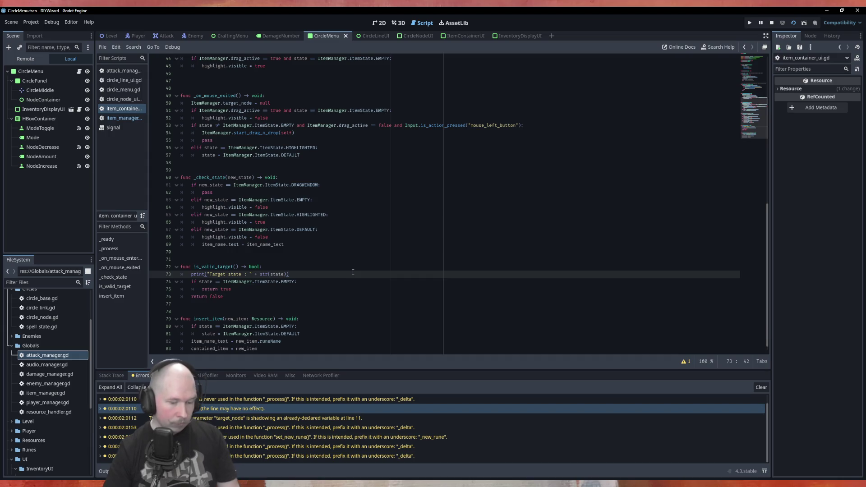
pyautogui.press('F8')
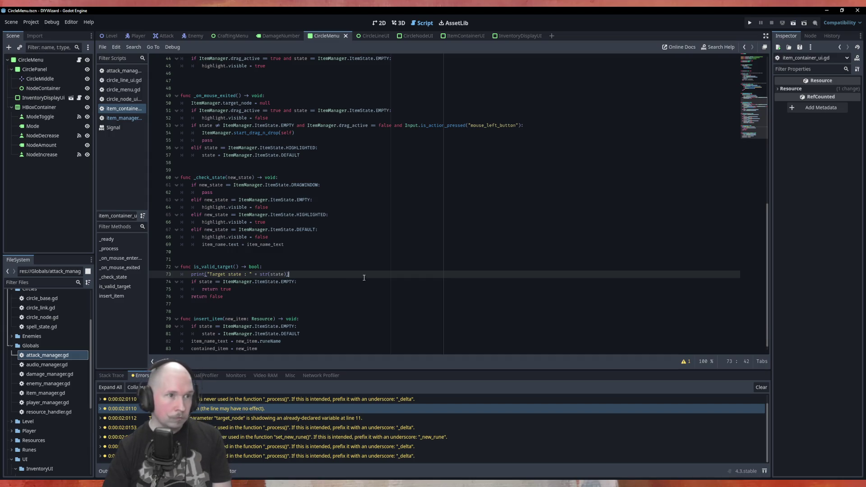
pyautogui.press('F5')
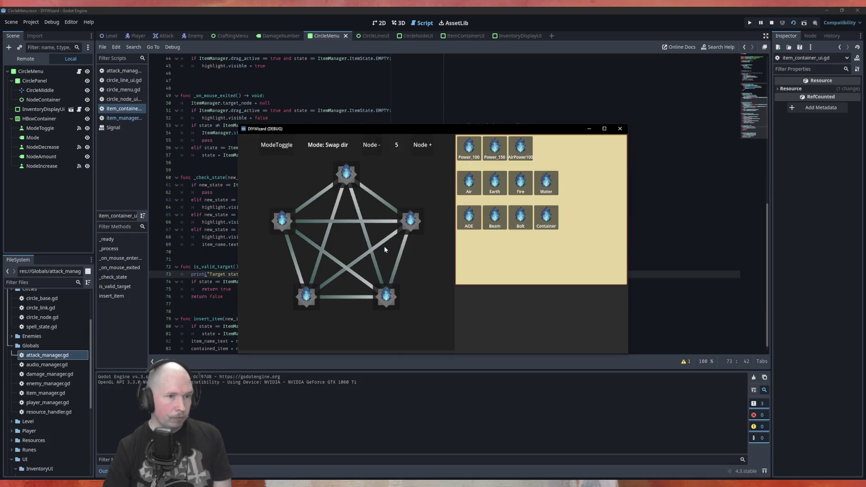
# Step: Drag the AOE and Earth items onto the pentagon nodes, then close the DIYWizard game window
pyautogui.moveTo(472, 221); pyautogui.dragTo(422, 221)
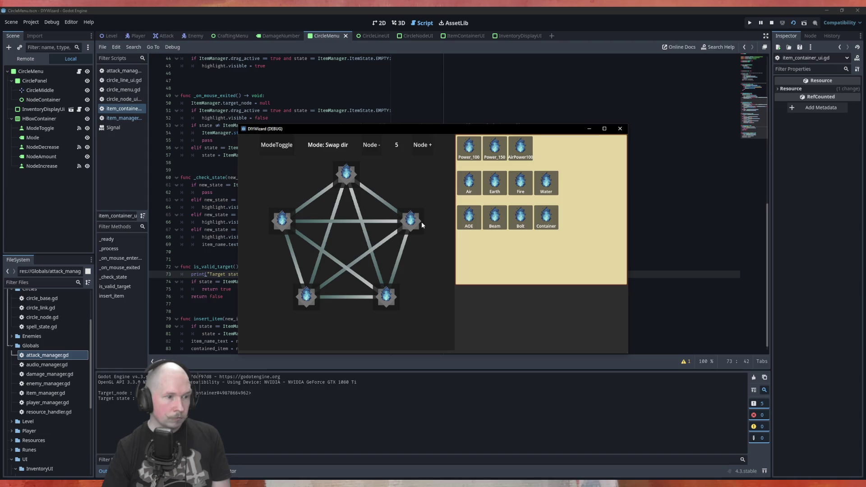
pyautogui.moveTo(496, 192); pyautogui.dragTo(356, 173)
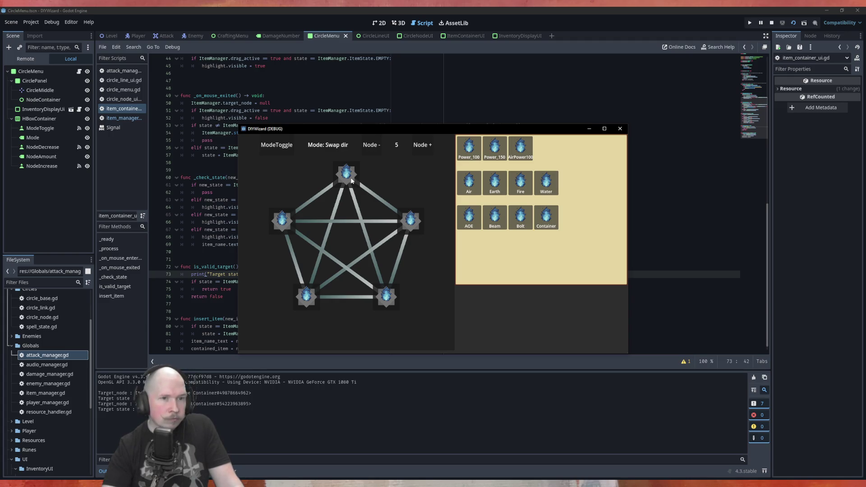
pyautogui.click(620, 128)
pyautogui.scroll(1, 320, 181)
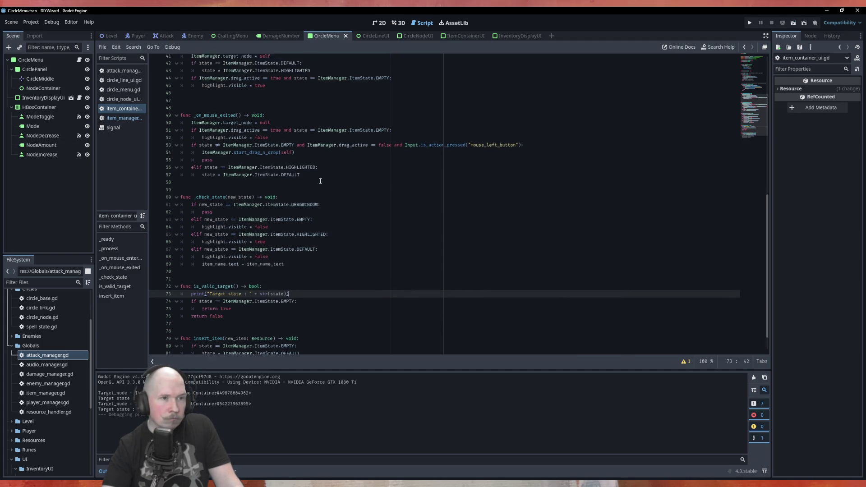
# Step: Look up target_node's uses in item_manager.gd, then return to item_container_ui.gd
pyautogui.scroll(5, 321, 181)
pyautogui.scroll(-6, 320, 181)
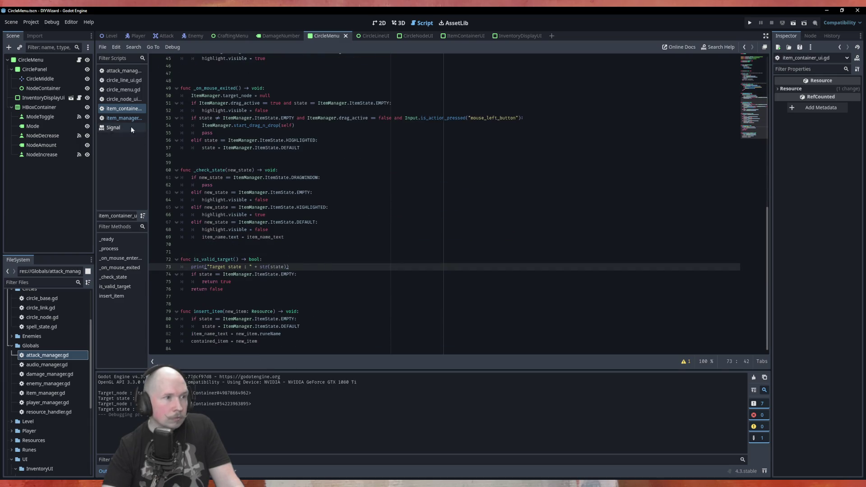
pyautogui.click(120, 118)
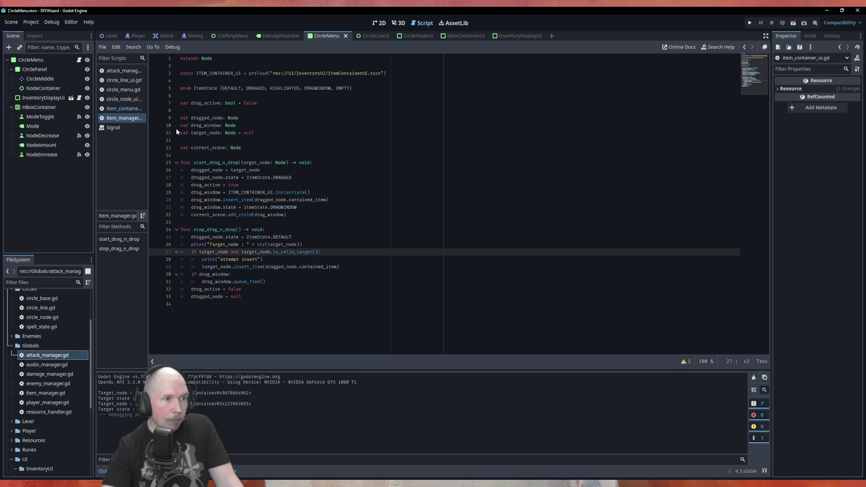
pyautogui.doubleClick(205, 133)
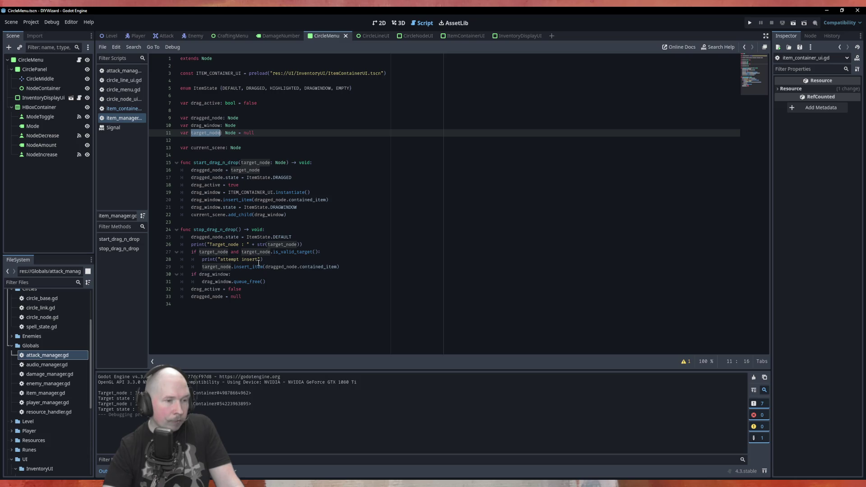
pyautogui.click(116, 109)
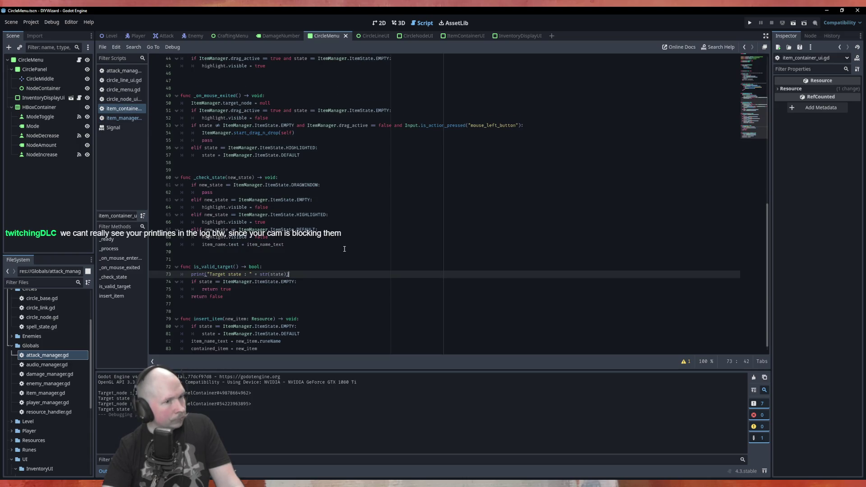
# Step: In _on_mouse_entered, guard 'target_node = self' with 'if state != ItemManager.ItemState.DRAGWINDOW:'
pyautogui.scroll(-1, 345, 249)
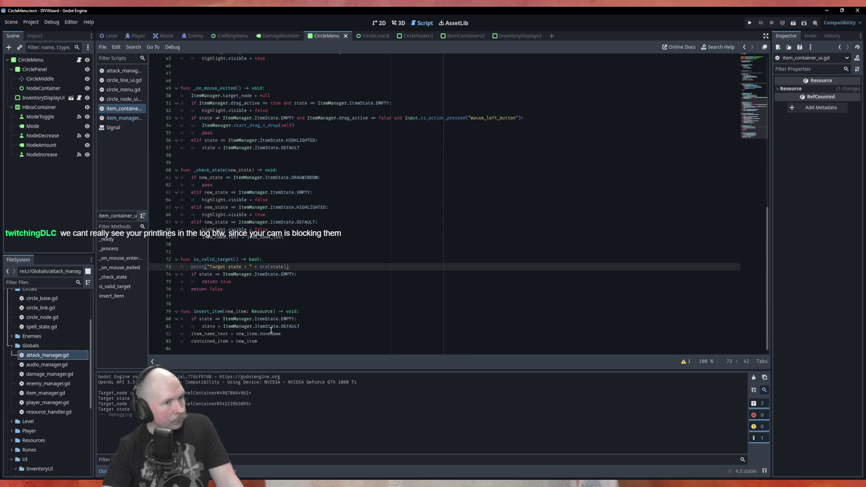
pyautogui.scroll(6, 241, 163)
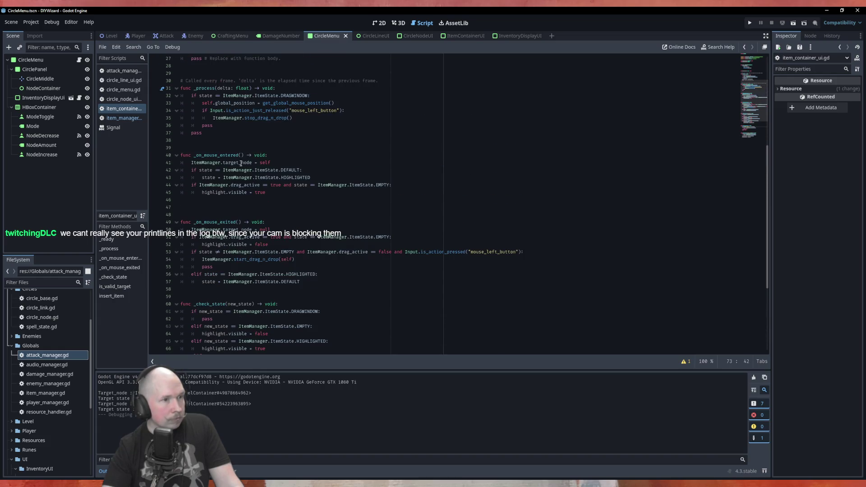
pyautogui.click(283, 155)
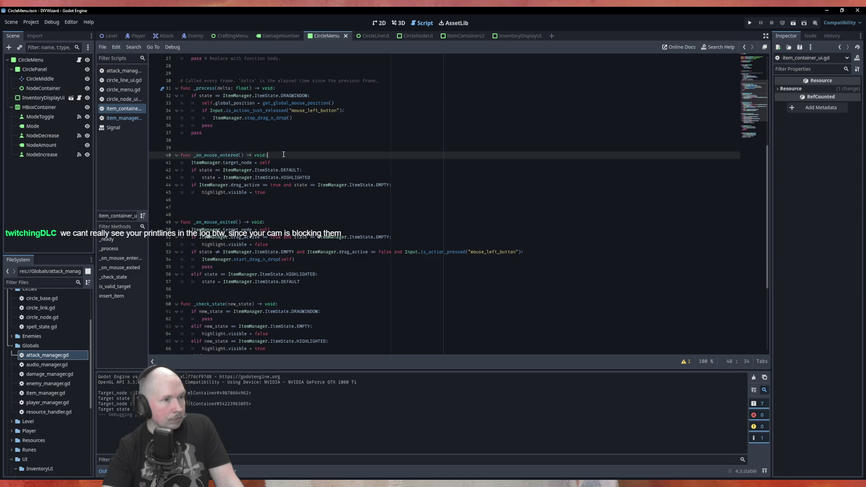
pyautogui.press('Return')
pyautogui.write('if ')
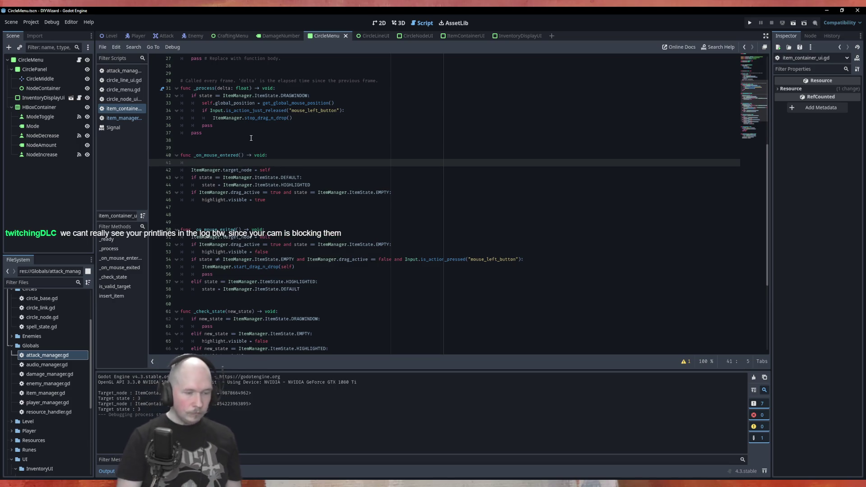
pyautogui.write('st')
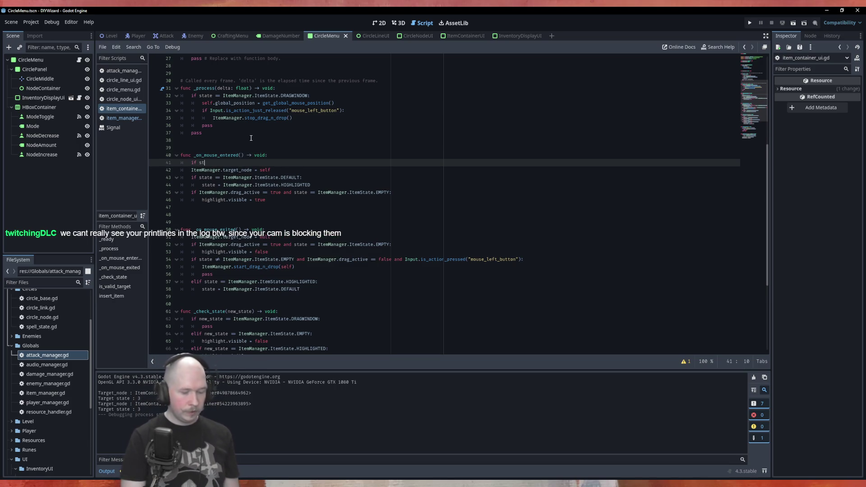
pyautogui.press('Return')
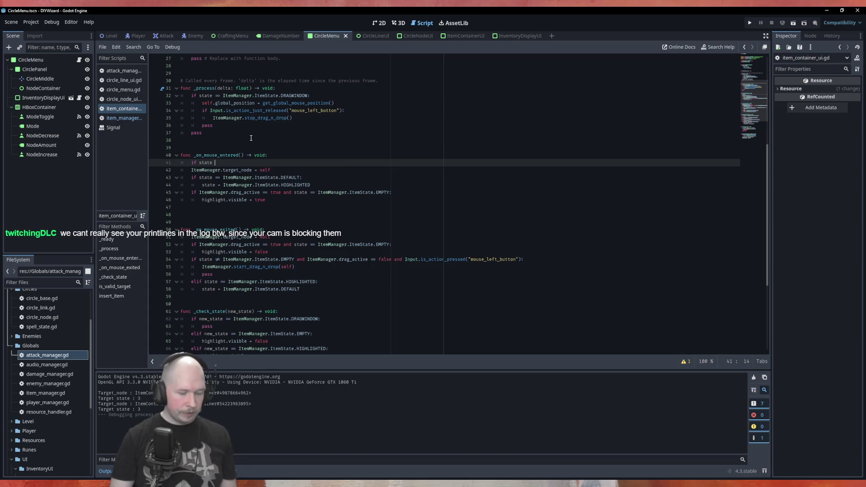
pyautogui.write('!=')
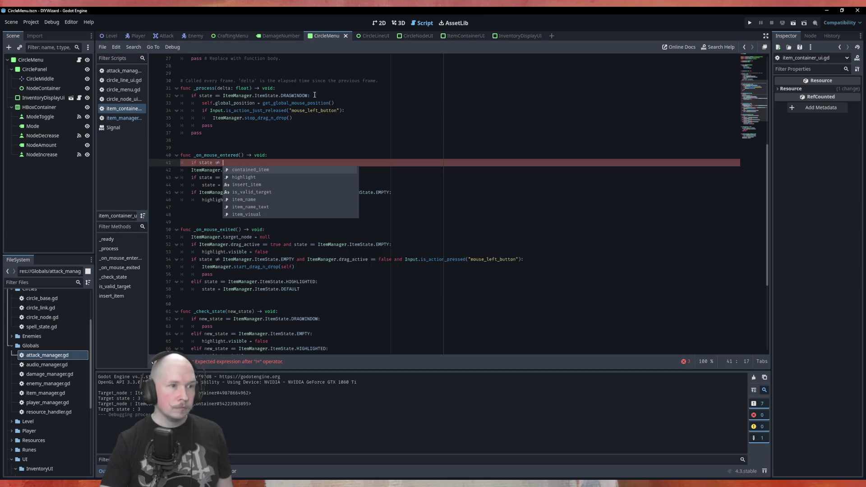
pyautogui.moveTo(307, 96); pyautogui.dragTo(222, 96)
pyautogui.hotkey('ctrl', 'c')
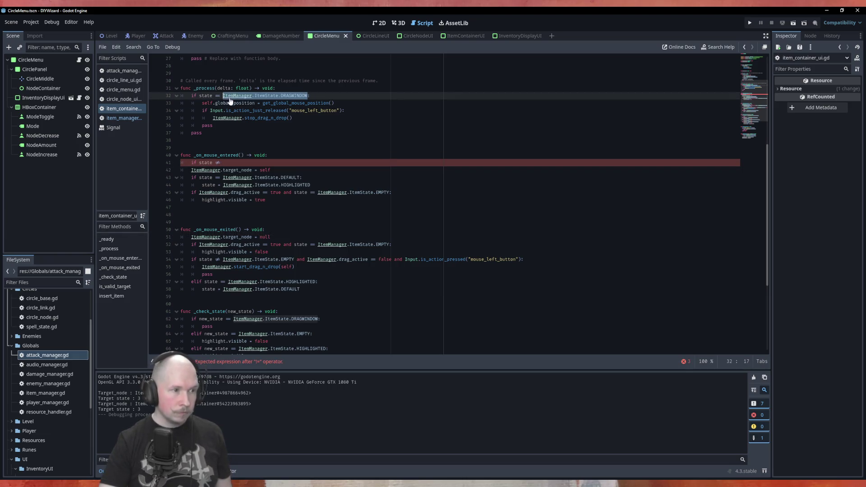
pyautogui.click(259, 161)
pyautogui.hotkey('ctrl', 'v')
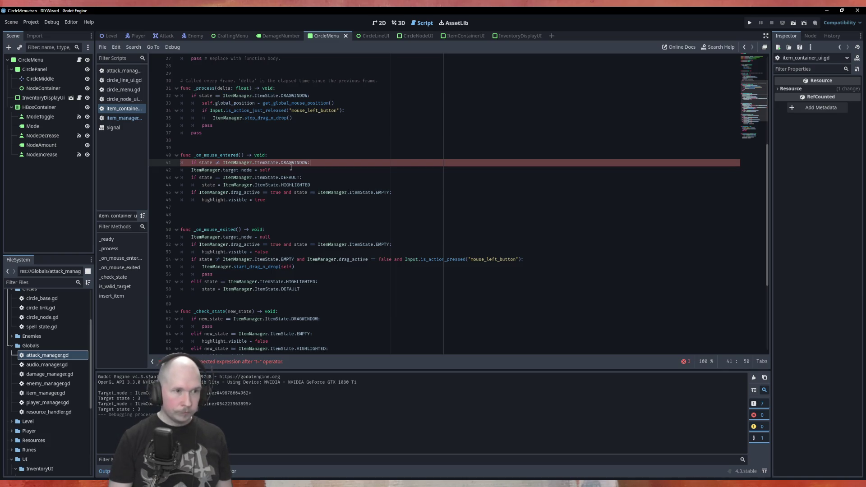
pyautogui.click(291, 168)
pyautogui.press('Tab')
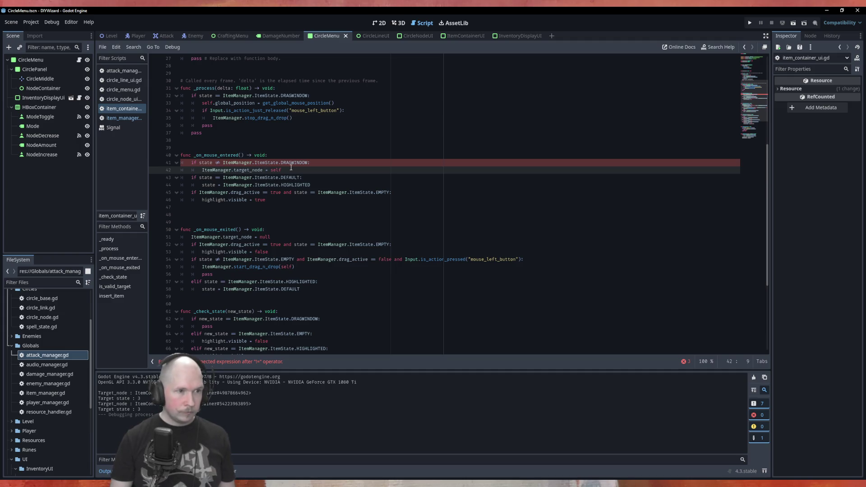
# Step: Apply the same DRAGWINDOW guard to the null assignment in _on_mouse_exited, then run the game
pyautogui.click(286, 229)
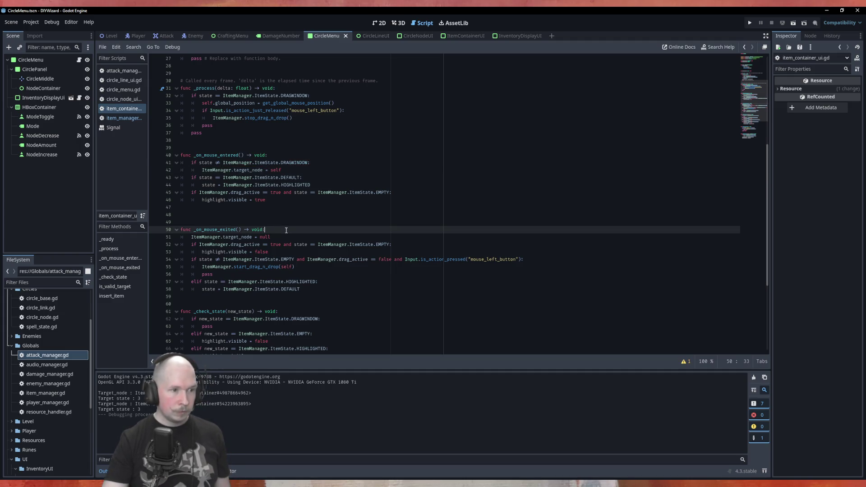
pyautogui.press('Return')
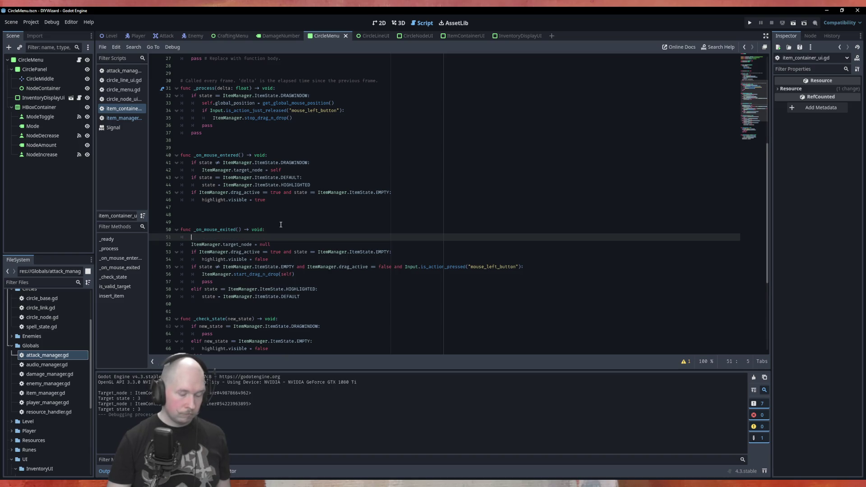
pyautogui.hotkey('ctrl', 'v')
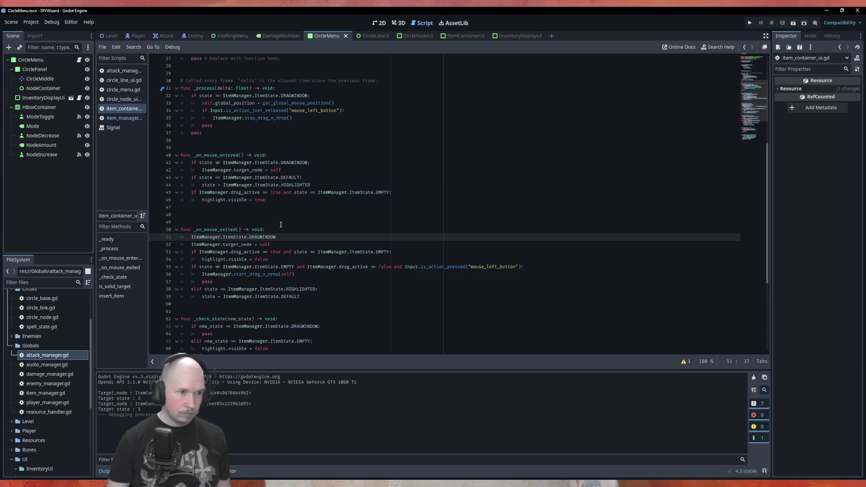
pyautogui.hotkey('ctrl', 'z')
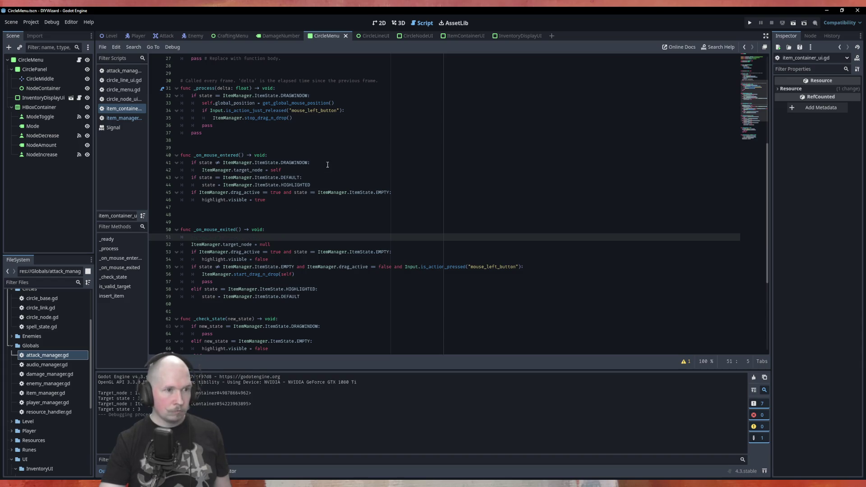
pyautogui.click(328, 164)
pyautogui.hotkey('ctrl', 'c')
pyautogui.press('Down')
pyautogui.press('Down')
pyautogui.press('Down')
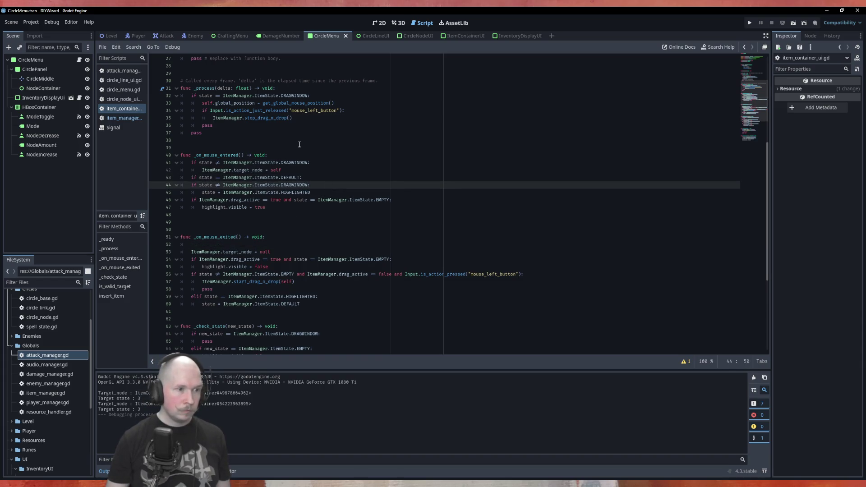
pyautogui.hotkey('ctrl', 'v')
pyautogui.hotkey('alt', 'Up')
pyautogui.press('Down')
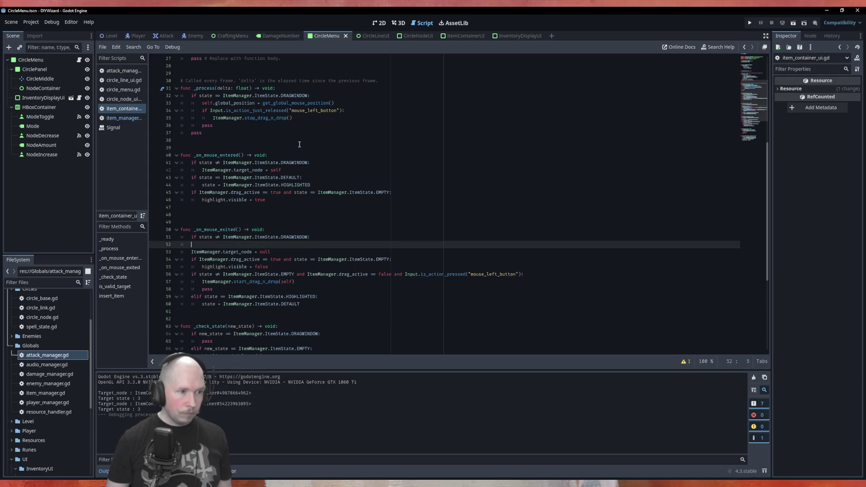
pyautogui.hotkey('ctrl', 'shift', 'k')
pyautogui.press('End')
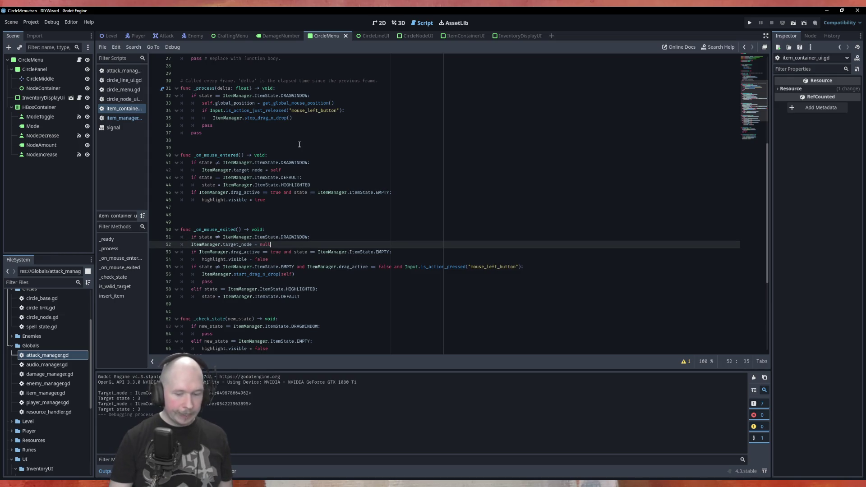
pyautogui.press('Tab')
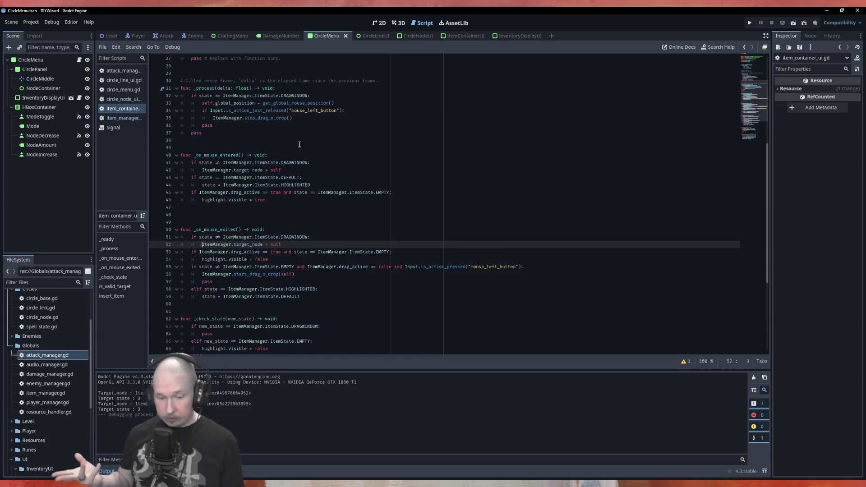
pyautogui.press('F5')
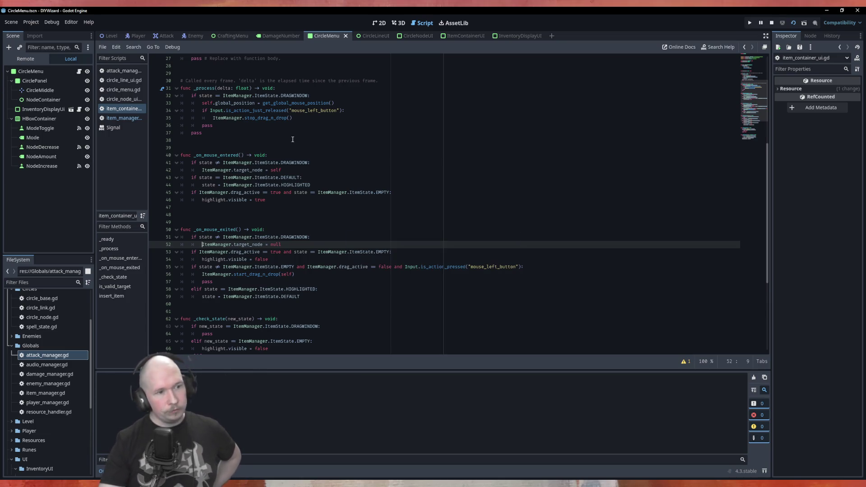
# Step: Drag the AOE, Air and Earth items onto the circle nodes and back, then close the game
pyautogui.moveTo(469, 216)
pyautogui.mouseDown()
pyautogui.moveTo(479, 250)
pyautogui.moveTo(417, 226)
pyautogui.mouseUp()
pyautogui.moveTo(469, 183); pyautogui.dragTo(342, 172)
pyautogui.moveTo(469, 183)
pyautogui.mouseDown()
pyautogui.moveTo(420, 229)
pyautogui.moveTo(411, 223)
pyautogui.mouseUp()
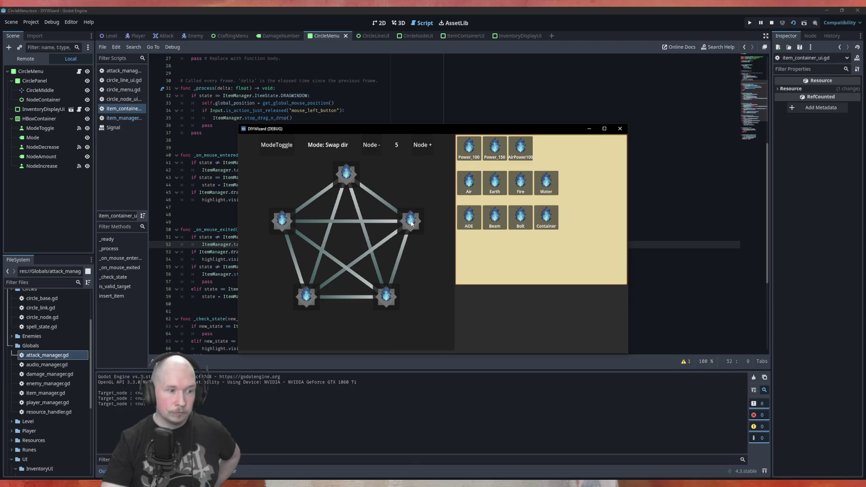
pyautogui.moveTo(495, 185)
pyautogui.mouseDown()
pyautogui.moveTo(507, 199)
pyautogui.moveTo(499, 193)
pyautogui.mouseUp()
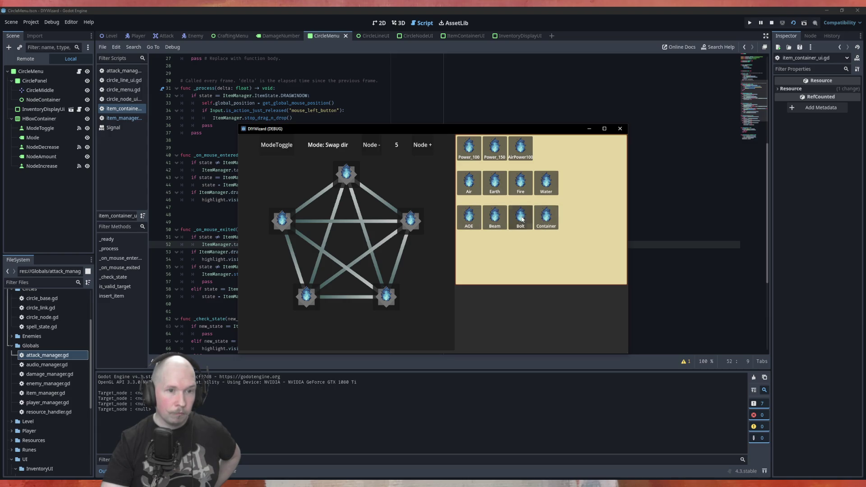
pyautogui.click(620, 129)
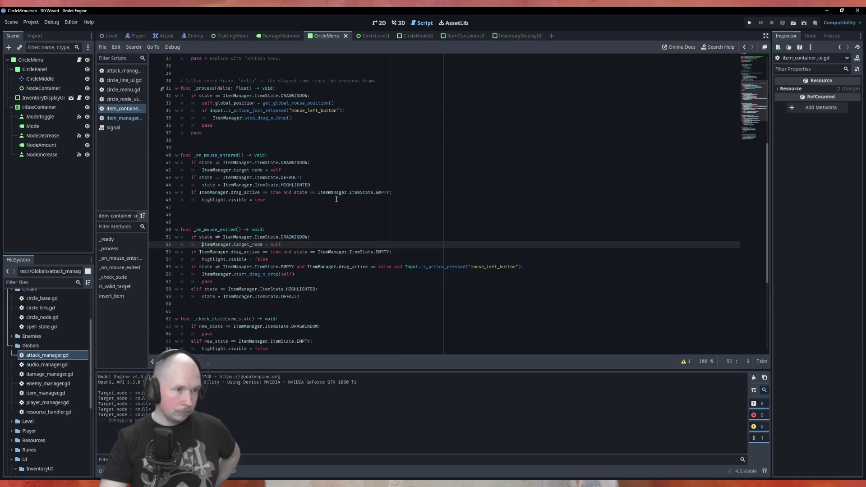
# Step: Duplicate 'ItemManager.target_node = self' into the drag-active EMPTY-state branch, then save
pyautogui.click(346, 169)
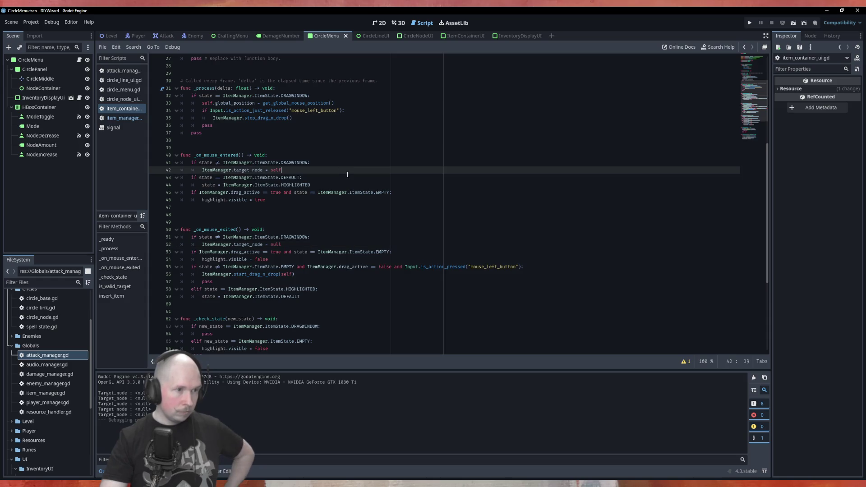
pyautogui.hotkey('ctrl', 'c')
pyautogui.press('Down')
pyautogui.press('Down')
pyautogui.press('Down')
pyautogui.hotkey('ctrl', 'v')
pyautogui.hotkey('ctrl', 's')
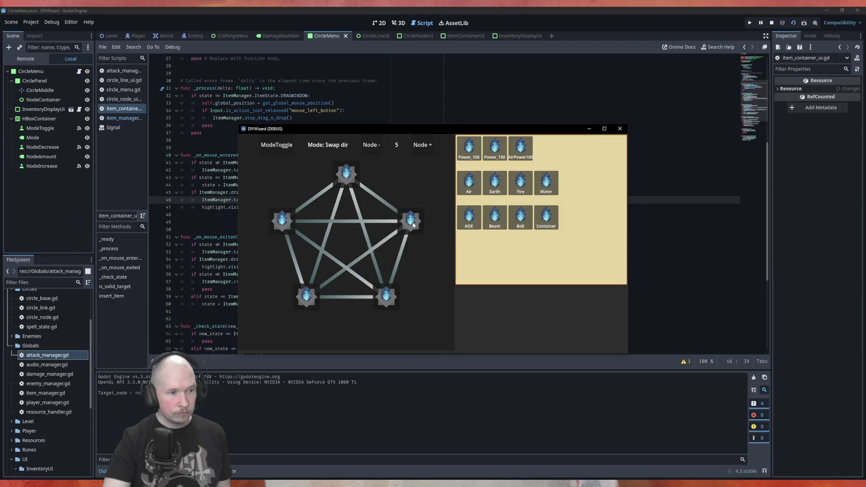
# Step: Close the DIYWizard (DEBUG) game window
pyautogui.click(620, 128)
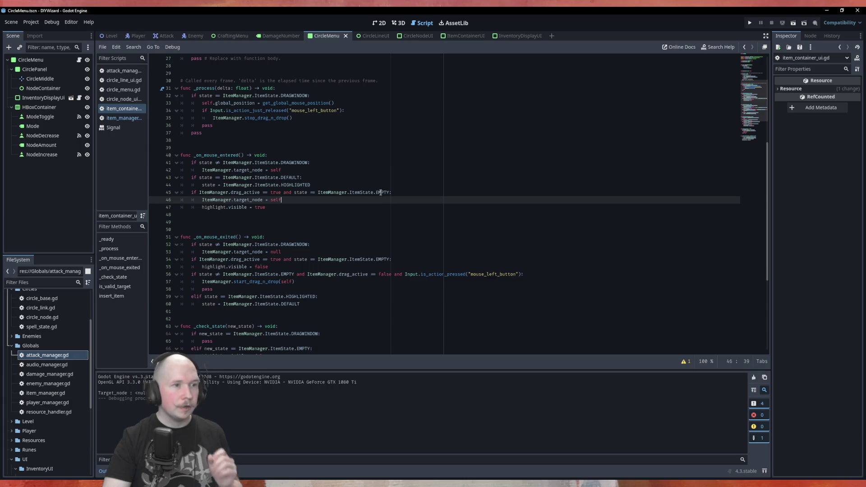
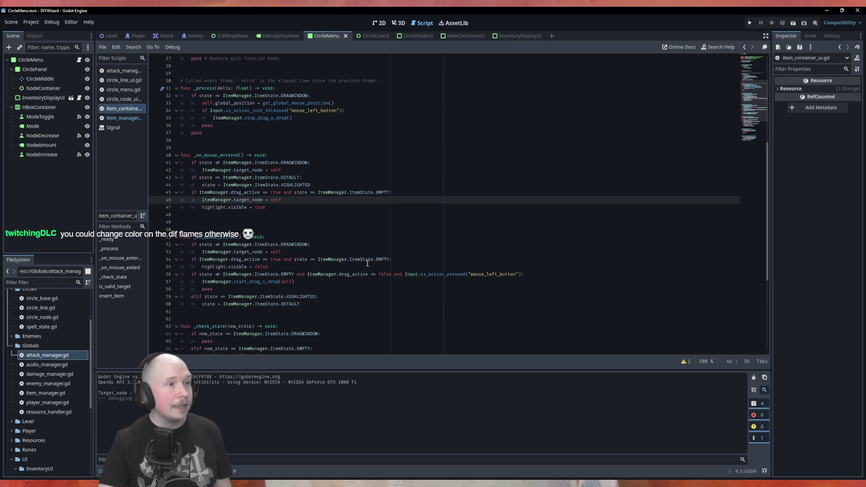
# Step: Switch to the ItemContainerUI scene tab and view its layout in the 2D workspace
pyautogui.scroll(8, 284, 168)
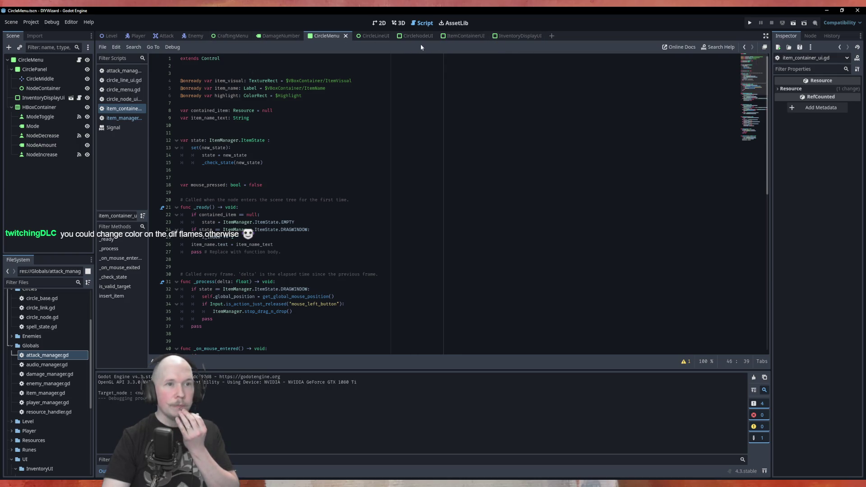
pyautogui.click(460, 38)
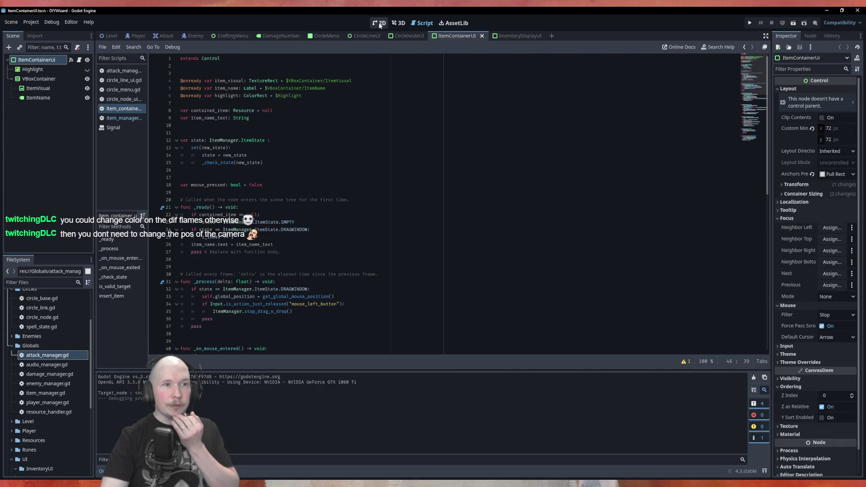
pyautogui.click(380, 25)
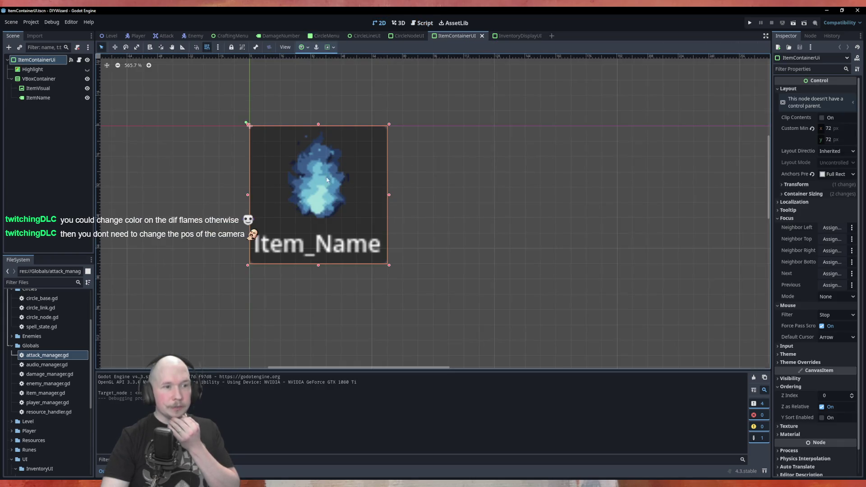
# Step: Select the Highlight ColorRect node to show its properties in the Inspector
pyautogui.click(30, 70)
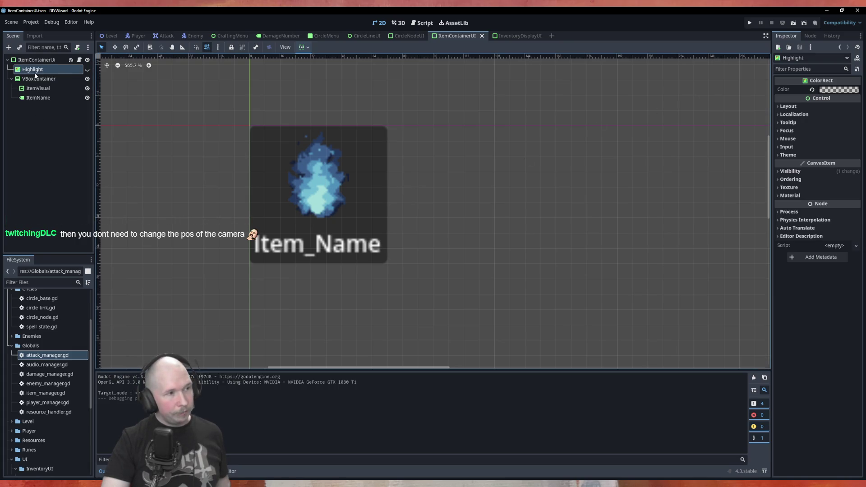
pyautogui.scroll(5, 59, 338)
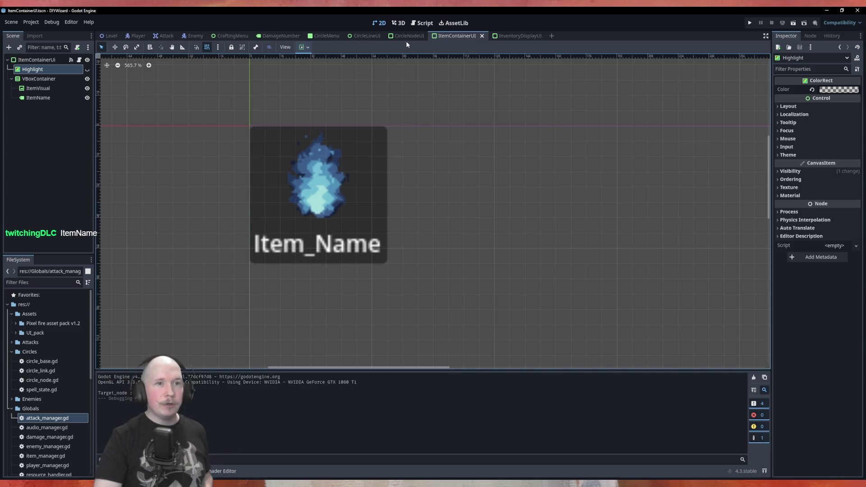
# Step: In item_container_ui.gd, highlight the uses of item_name_text and check contained_item's type
pyautogui.click(424, 24)
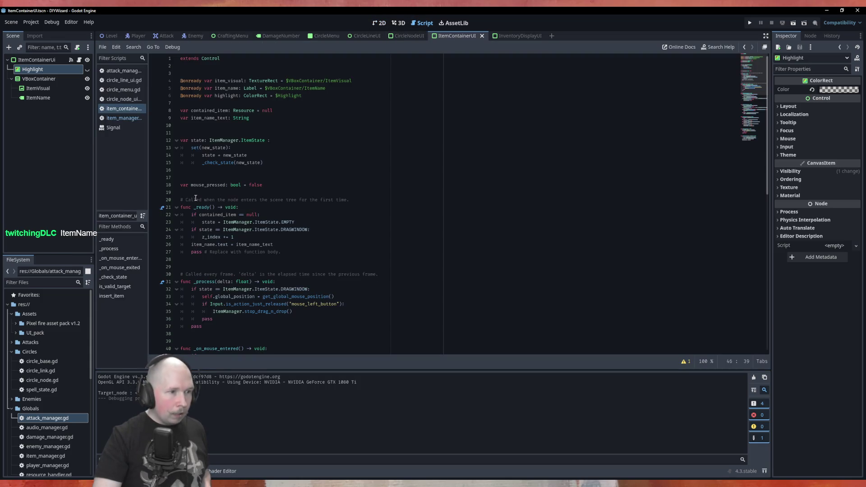
pyautogui.doubleClick(257, 244)
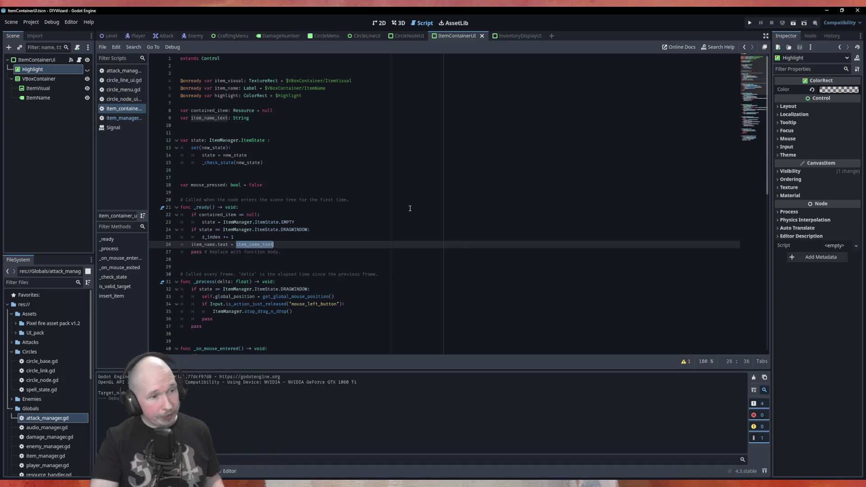
pyautogui.scroll(-3, 410, 208)
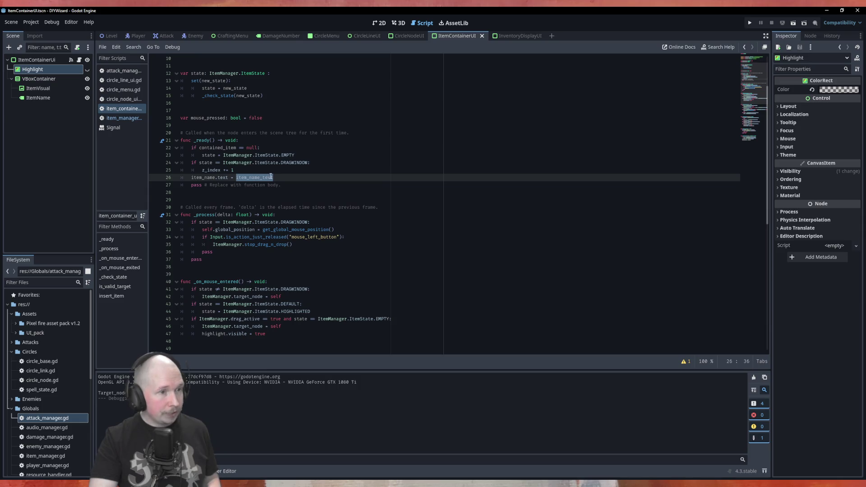
pyautogui.scroll(3, 269, 174)
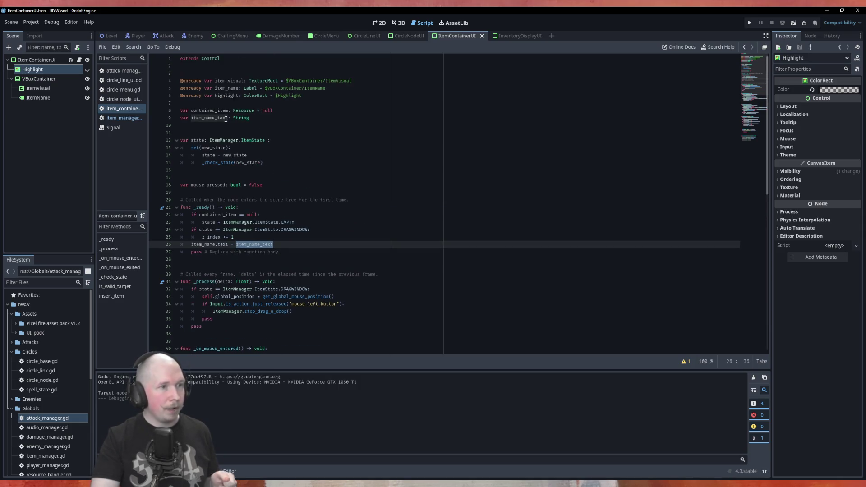
pyautogui.doubleClick(247, 111)
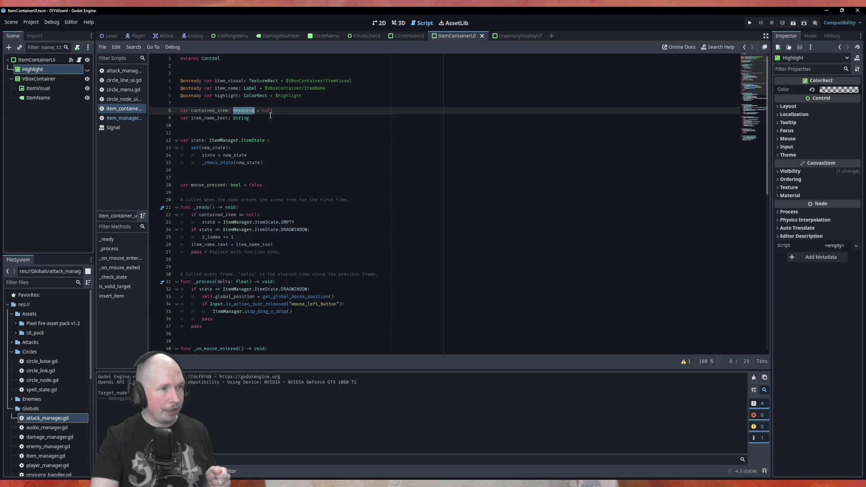
# Step: In insert_item, highlight item_name_text and new_item, placing the caret after line 85
pyautogui.scroll(-3, 280, 116)
pyautogui.scroll(-13, 279, 117)
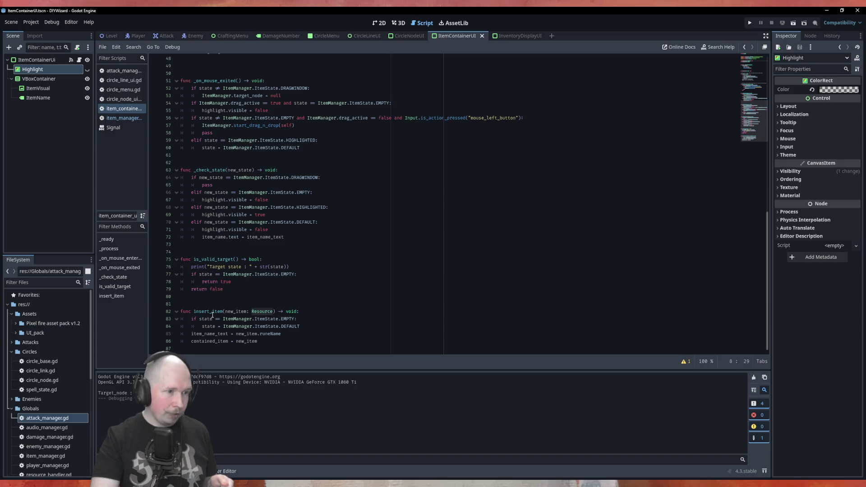
pyautogui.doubleClick(201, 334)
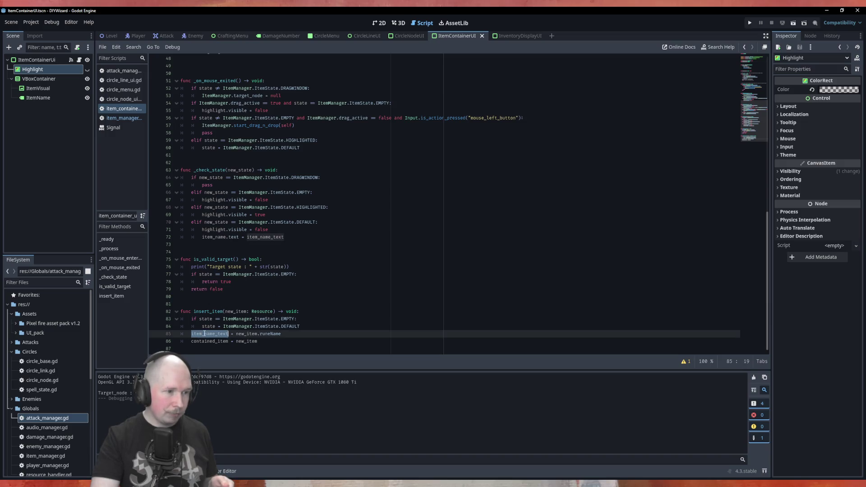
pyautogui.doubleClick(246, 334)
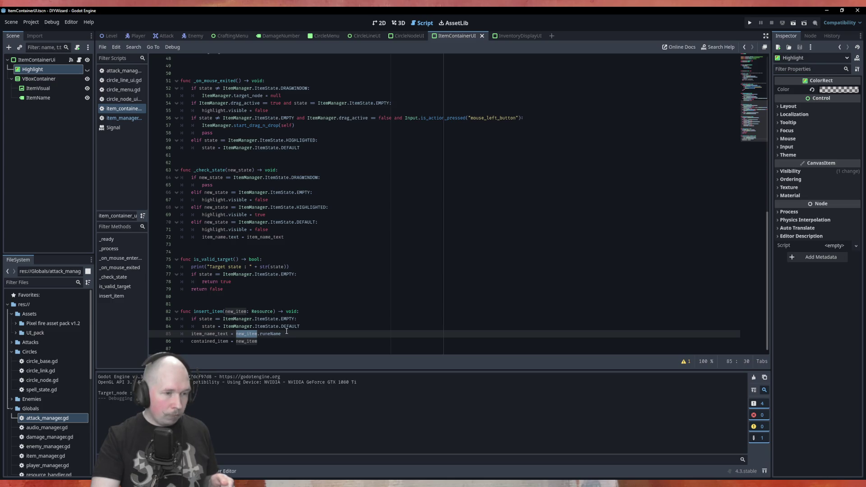
pyautogui.click(287, 332)
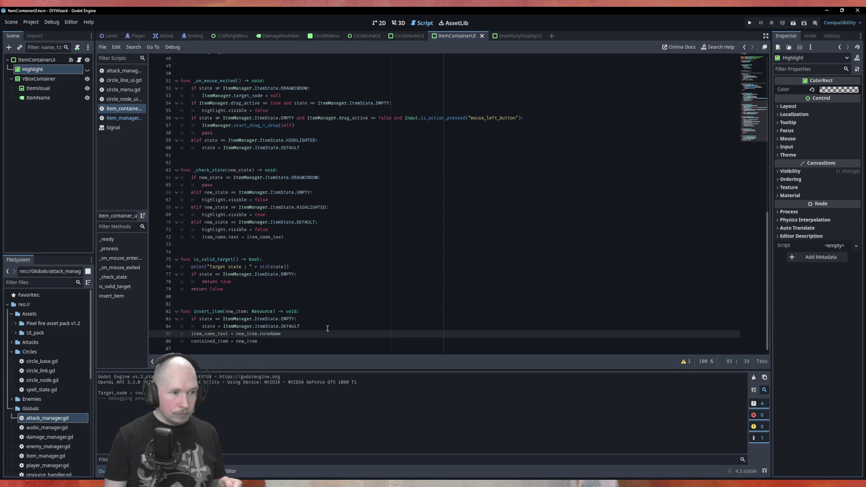
# Step: Copy the item_name.text assignment from _ready into a new line 86 in insert_item
pyautogui.press('Return')
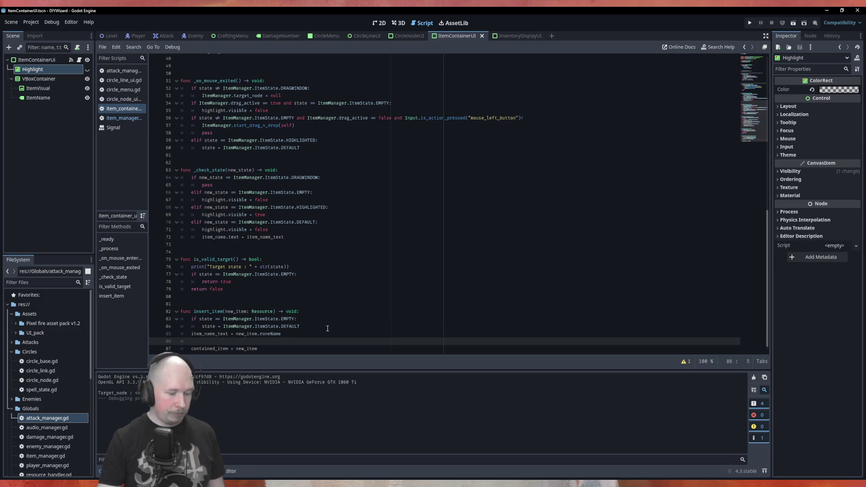
pyautogui.scroll(15, 292, 299)
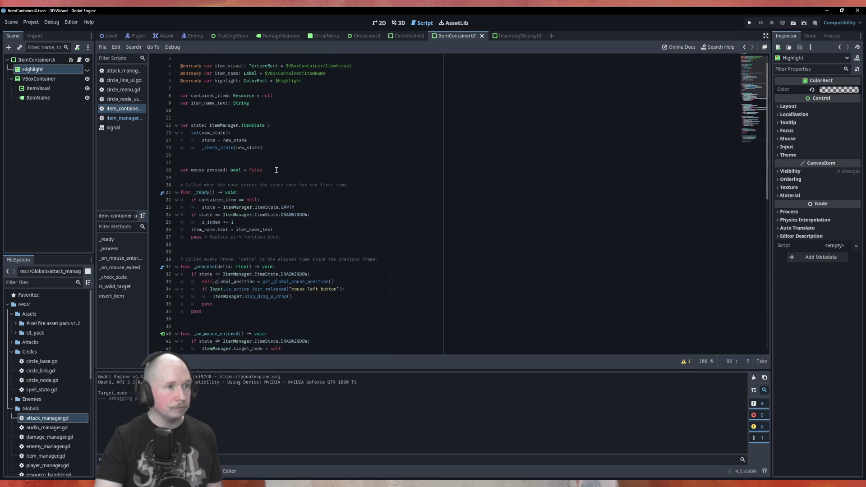
pyautogui.scroll(-1, 276, 170)
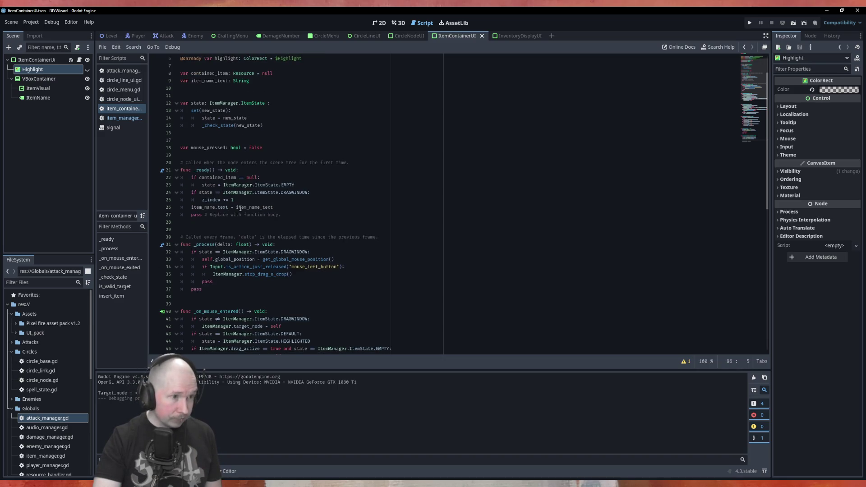
pyautogui.click(278, 208)
pyautogui.hotkey('shift', 'Home')
pyautogui.hotkey('ctrl', 'c')
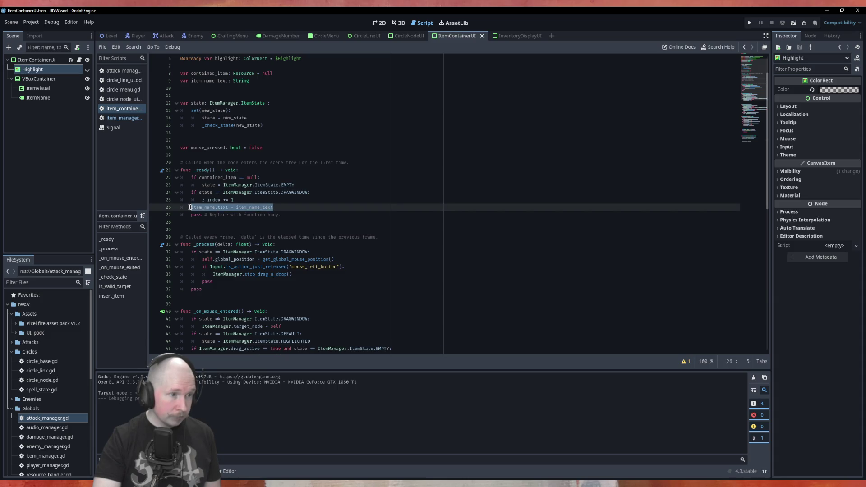
pyautogui.scroll(-14, 248, 229)
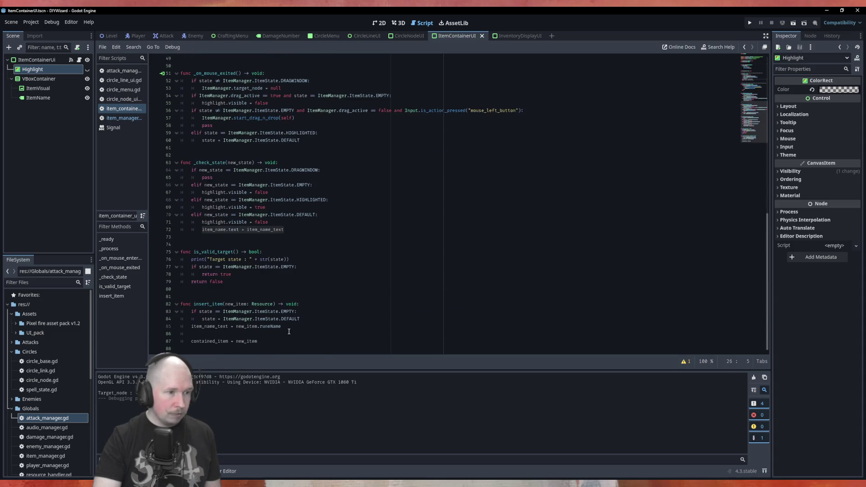
pyautogui.click(279, 328)
pyautogui.press('Down')
pyautogui.hotkey('ctrl', 'v')
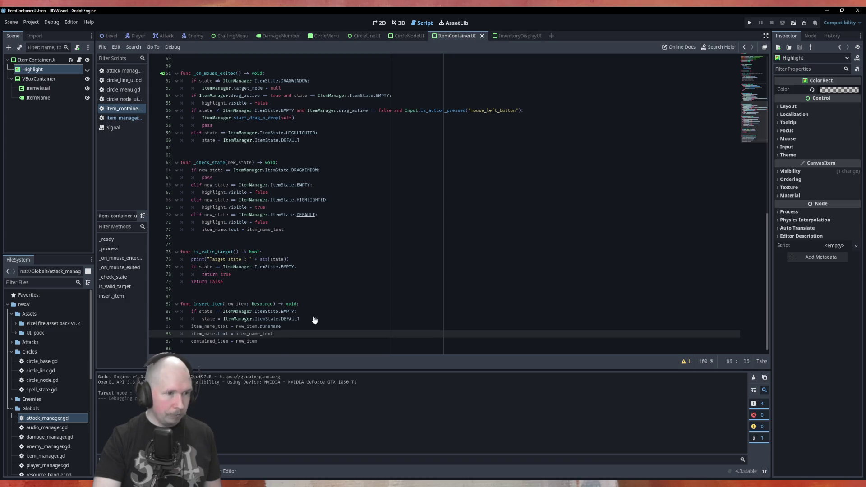
# Step: Save item_container_ui.gd and launch the game with F5
pyautogui.hotkey('ctrl', 's')
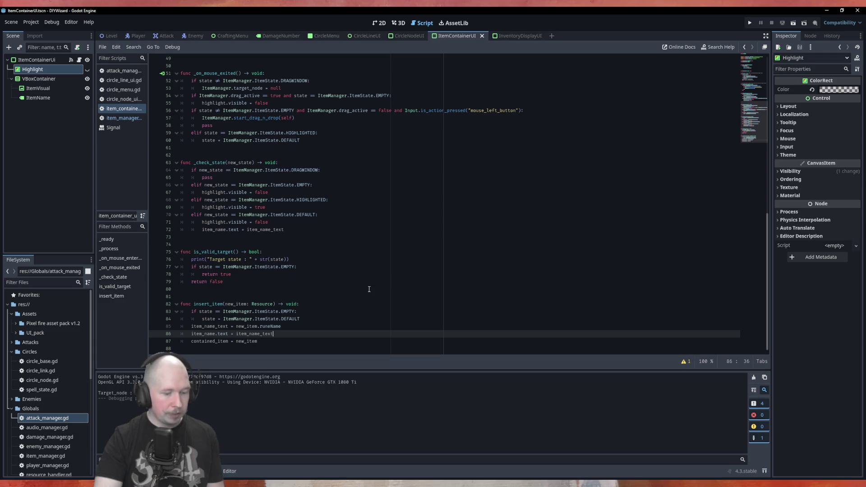
pyautogui.hotkey('ctrl', 's')
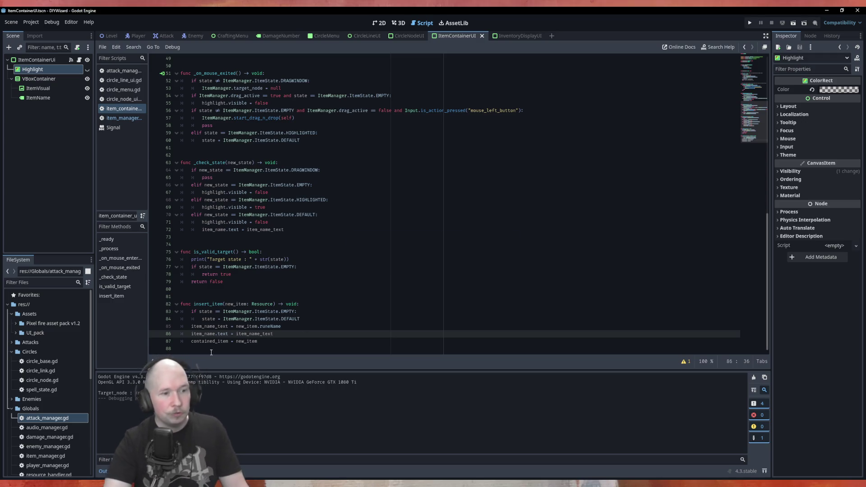
pyautogui.press('F5')
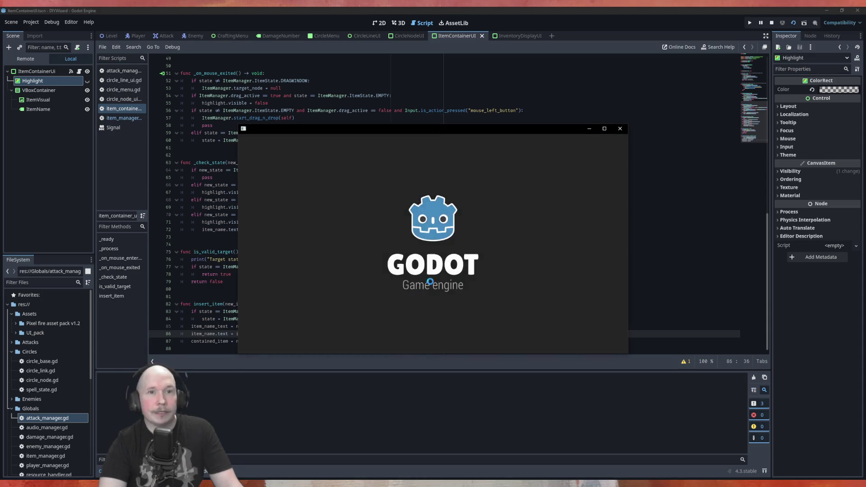
# Step: Close the game and rerun it from CircleMenu, hitting the Nil item_name error at line 86
pyautogui.click(619, 128)
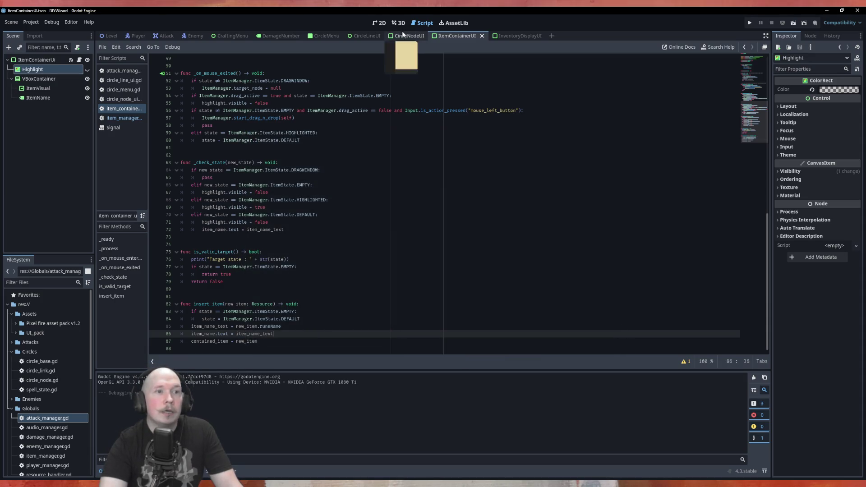
pyautogui.click(325, 36)
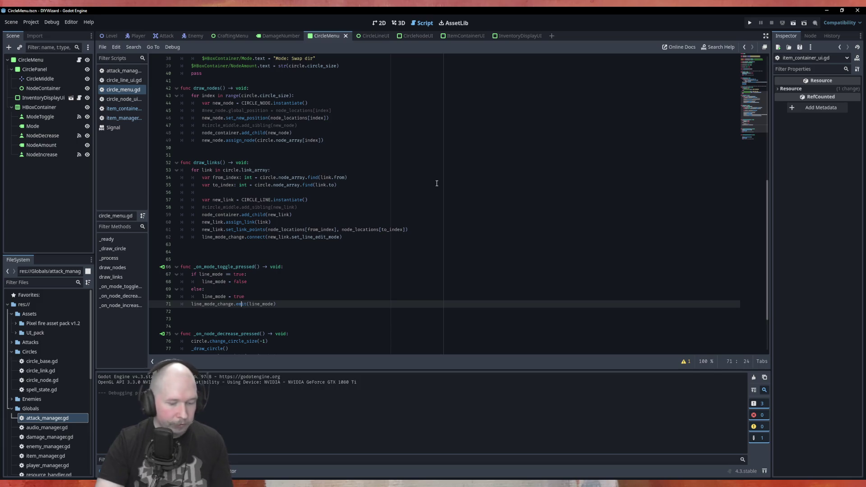
pyautogui.press('F5')
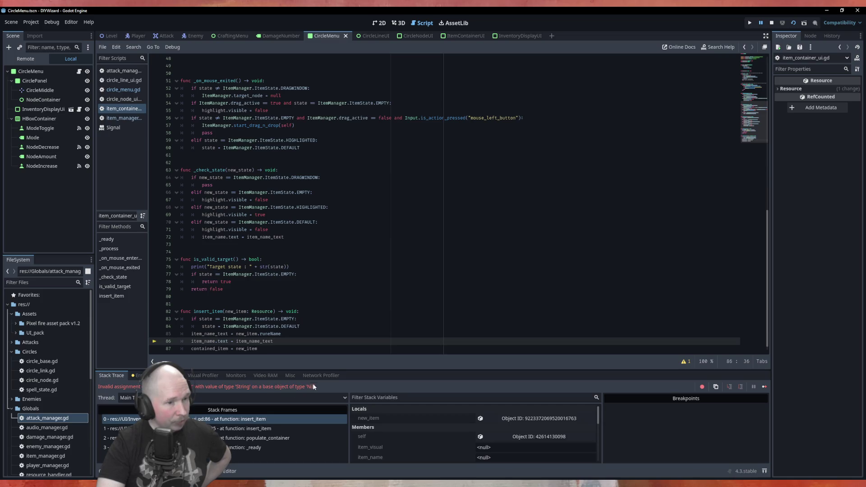
pyautogui.keyDown('shift'); pyautogui.click(202, 334); pyautogui.keyUp('shift')
# Step: Delete the newly added item_name.text line 86 from insert_item
pyautogui.keyDown('shift'); pyautogui.click(178, 341); pyautogui.keyUp('shift')
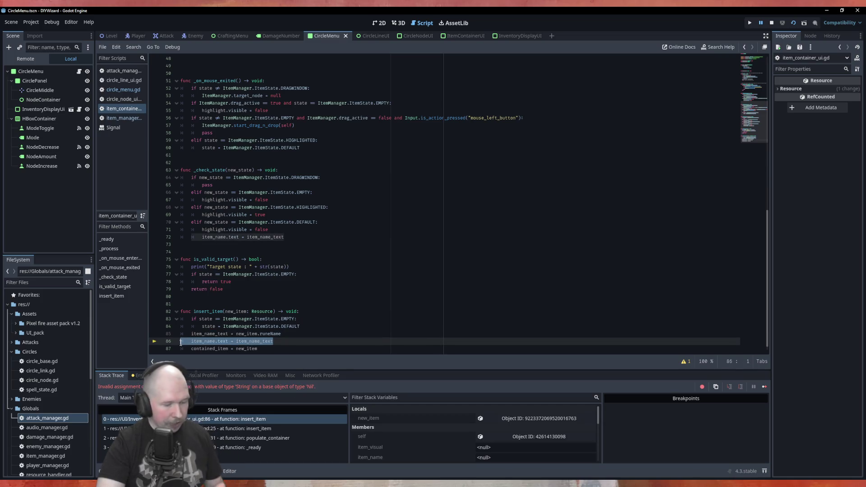
pyautogui.press('BackSpace')
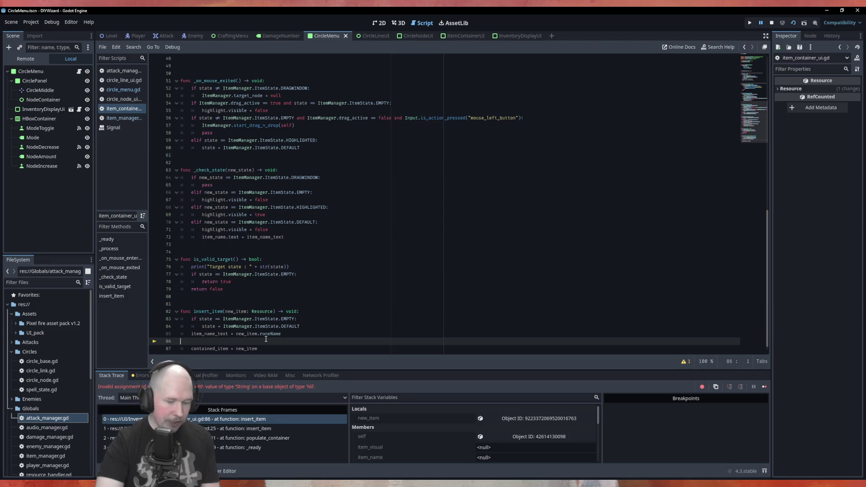
pyautogui.press('BackSpace')
pyautogui.scroll(15, 305, 303)
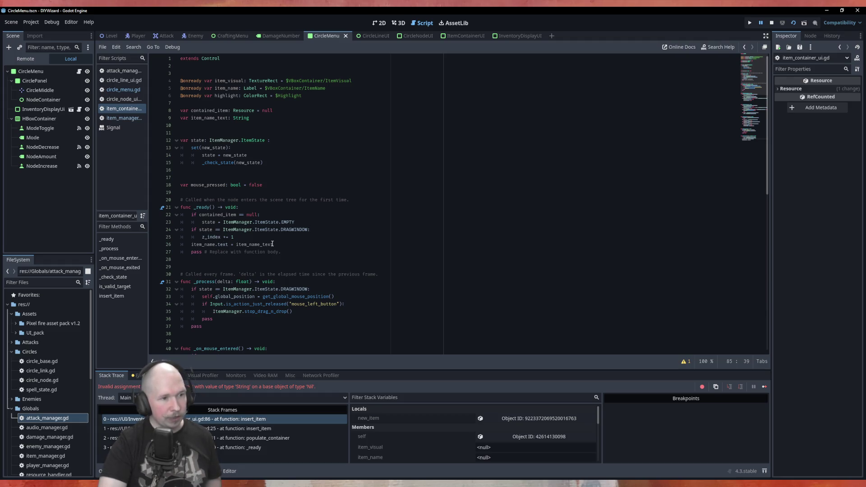
pyautogui.scroll(-5, 229, 178)
pyautogui.scroll(-3, 229, 178)
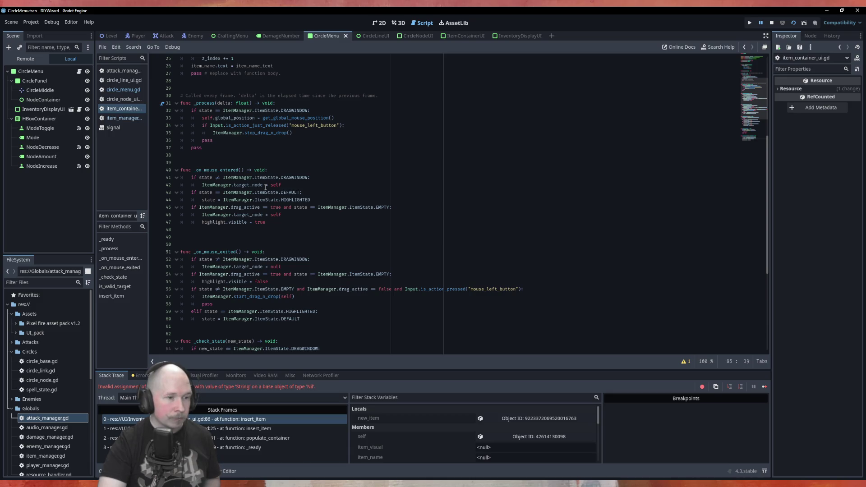
pyautogui.scroll(-5, 266, 187)
pyautogui.scroll(-2, 266, 187)
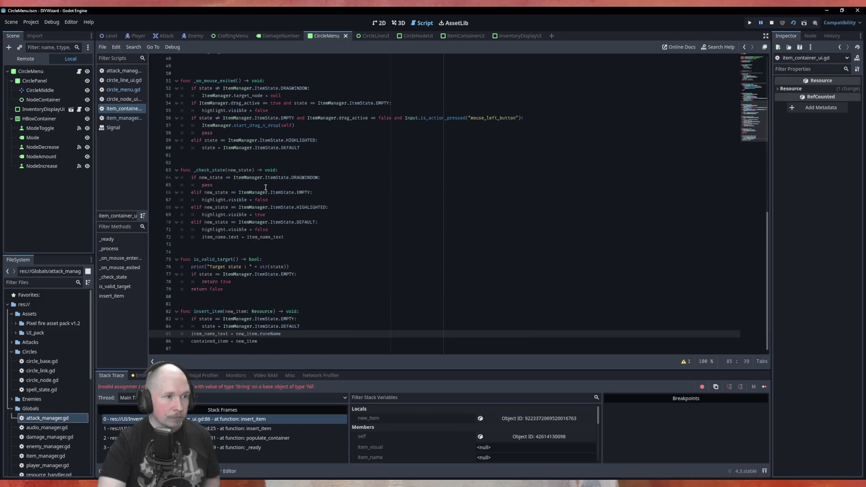
# Step: Start a new func line after is_valid_target, then remove it again
pyautogui.click(246, 298)
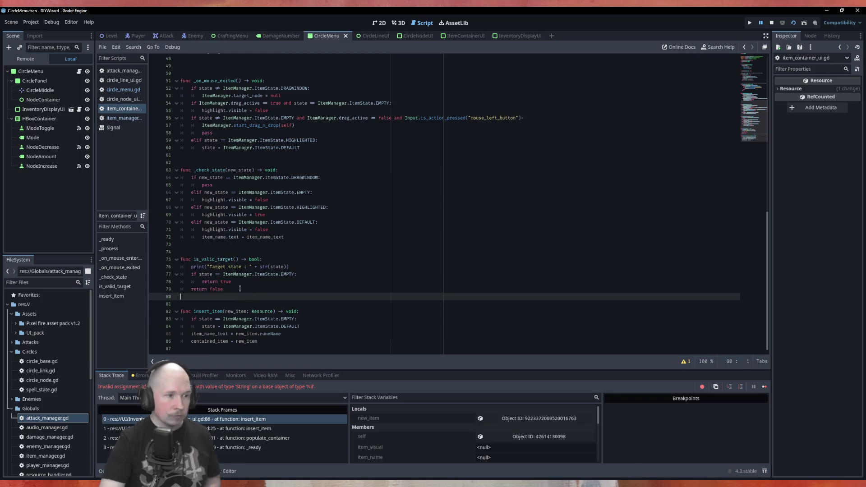
pyautogui.press('Return')
pyautogui.write('rfunc')
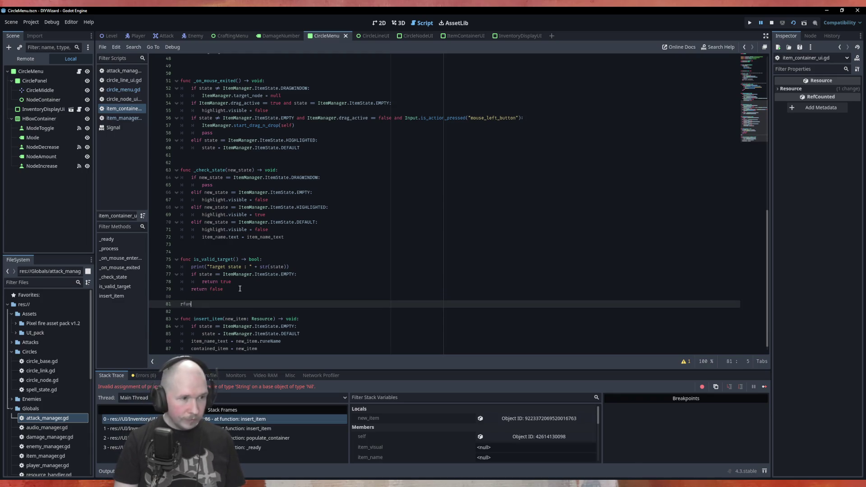
pyautogui.press('BackSpace')
pyautogui.press('BackSpace')
pyautogui.press('BackSpace')
pyautogui.write('func')
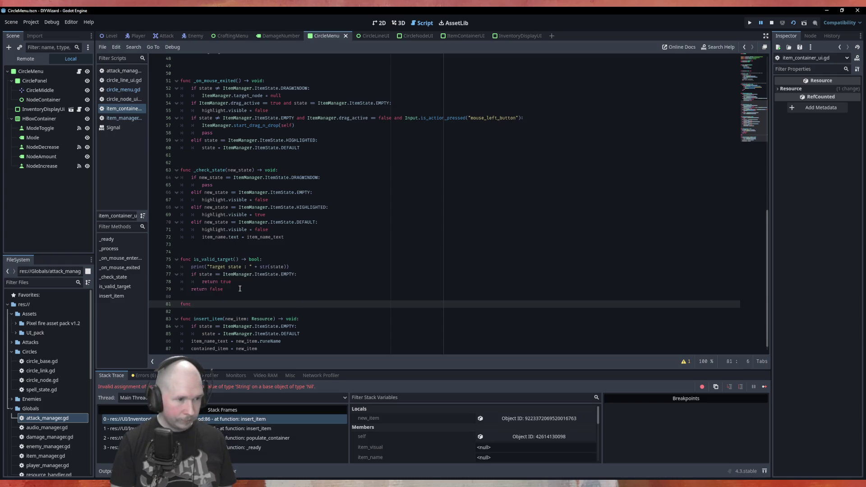
pyautogui.press('BackSpace')
pyautogui.press('BackSpace')
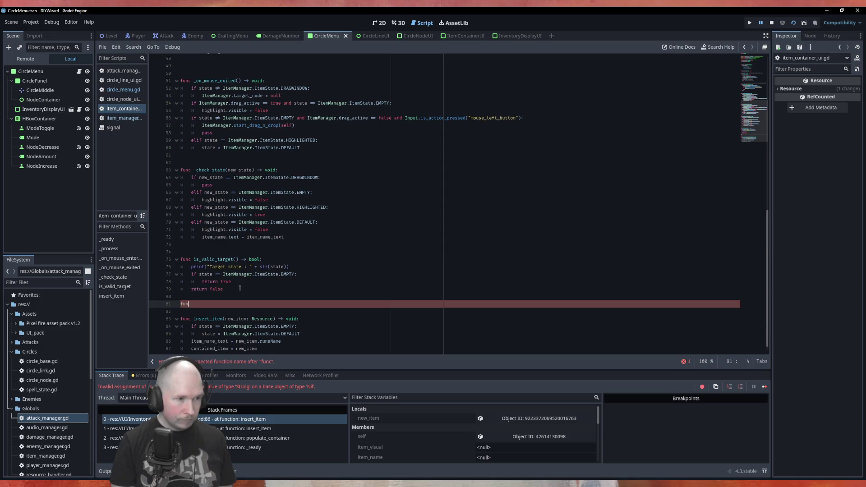
pyautogui.press('BackSpace')
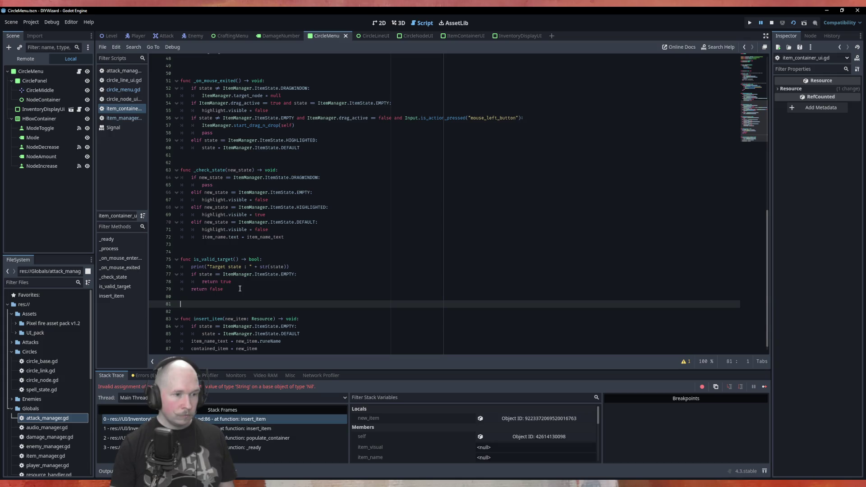
# Step: Re-add the item_name.text assignment under an 'if item_name:' guard, then stop and rerun the game
pyautogui.click(318, 327)
pyautogui.press('Down')
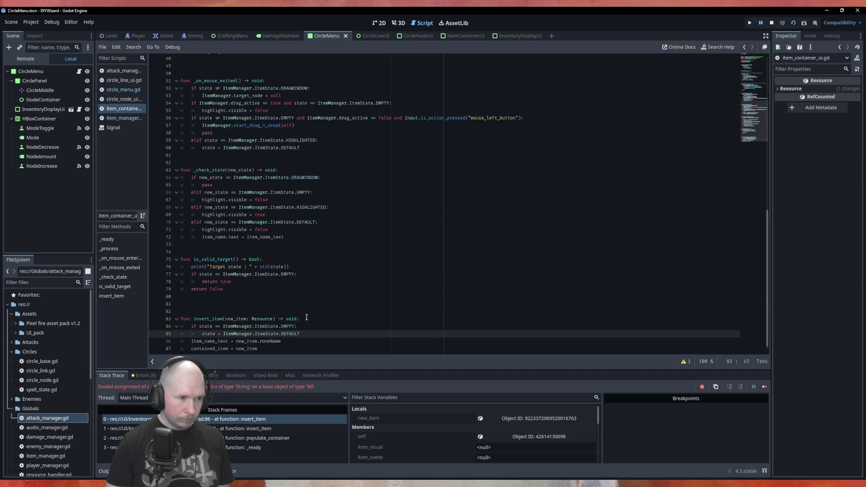
pyautogui.press('Down')
pyautogui.press('Return')
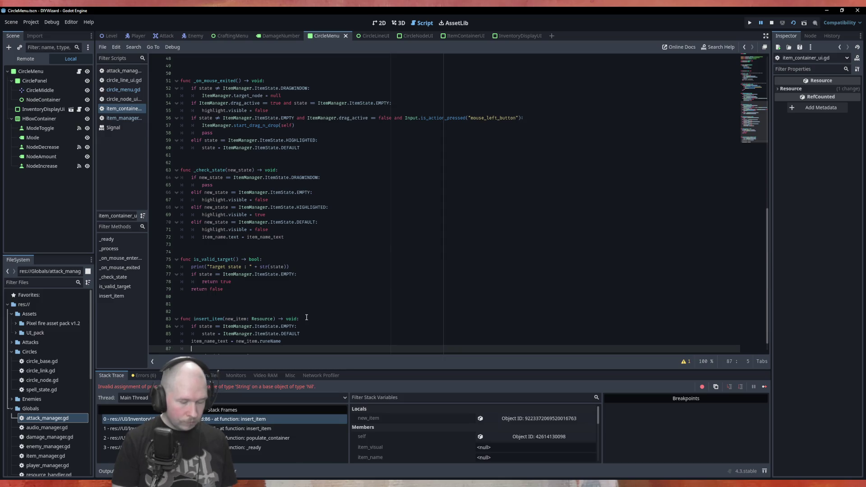
pyautogui.hotkey('ctrl', 'v')
pyautogui.press('Up')
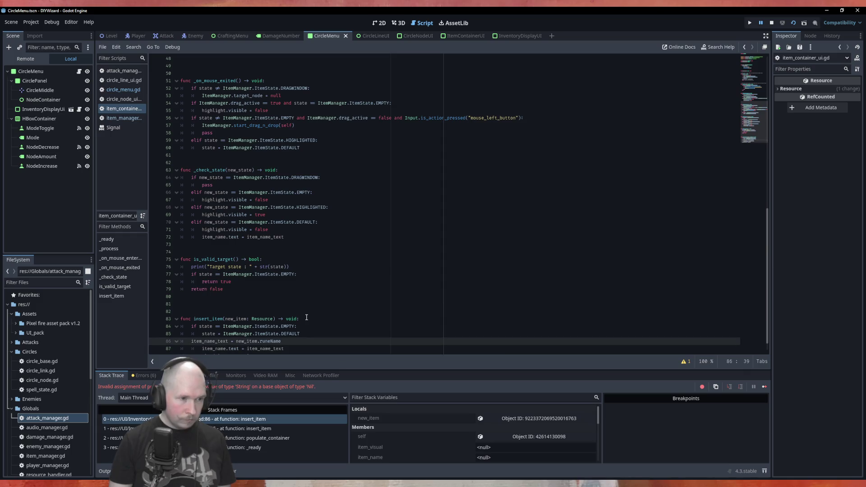
pyautogui.press('Return')
pyautogui.write('if')
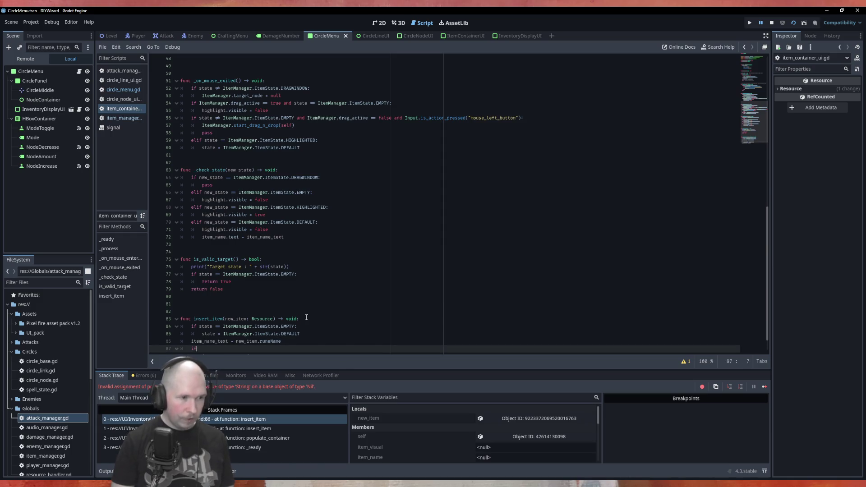
pyautogui.press('Escape')
pyautogui.scroll(-1, 329, 247)
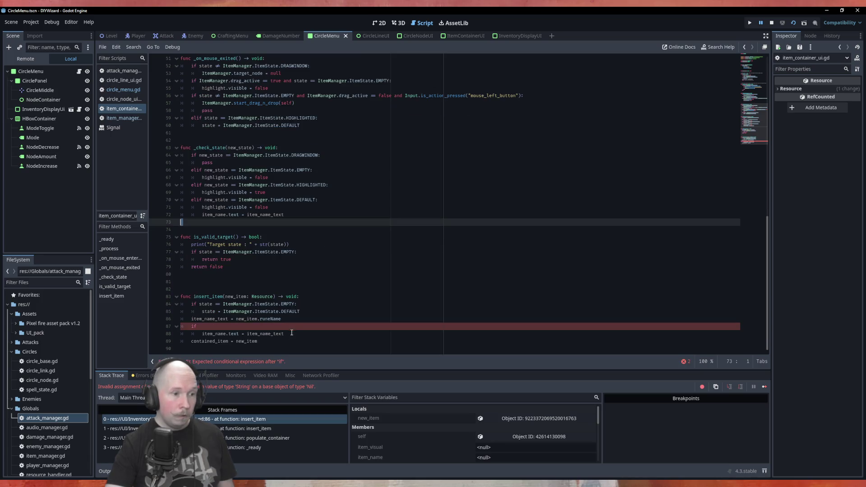
pyautogui.moveTo(302, 332)
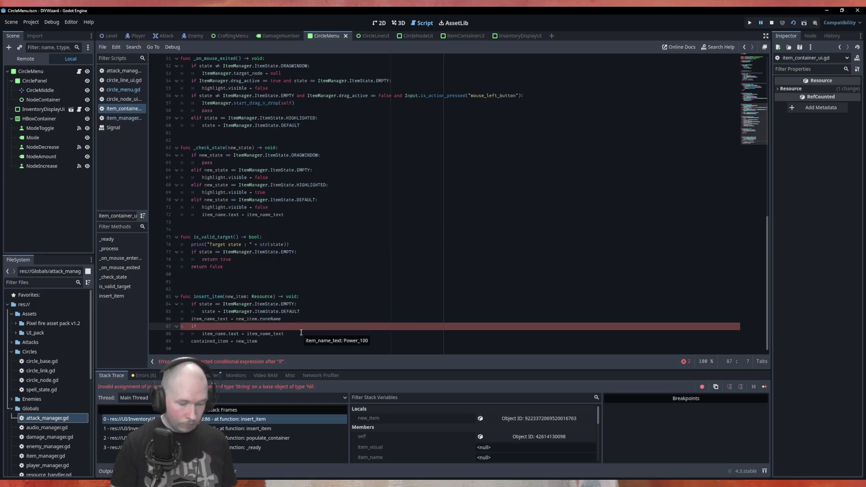
pyautogui.click(297, 328)
pyautogui.write('item_name:')
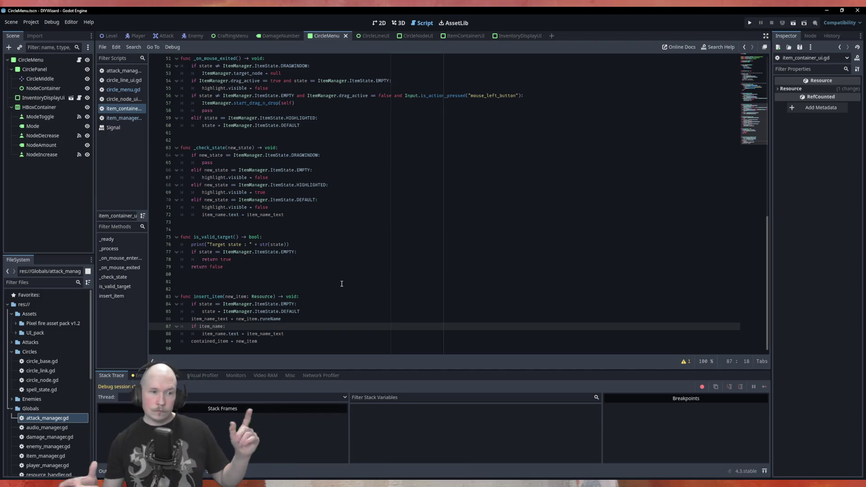
pyautogui.press('F8')
pyautogui.press('F6')
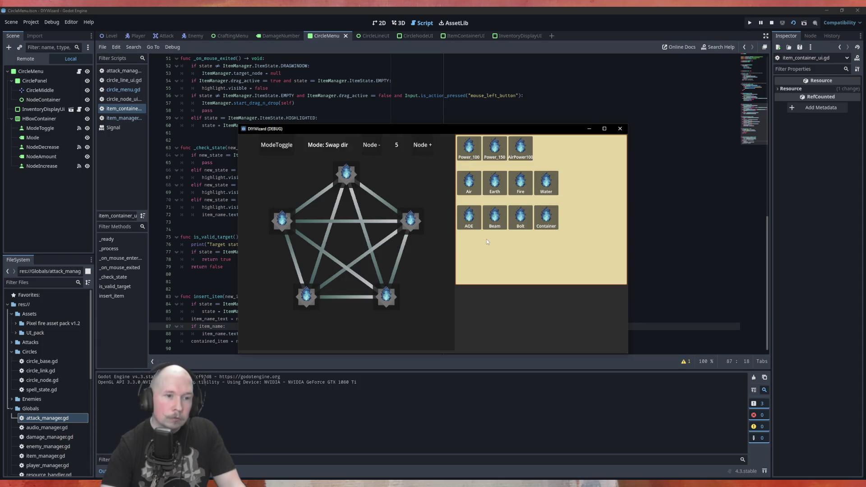
# Step: Drag the AOE item from the inventory onto the right circle node, then close the game
pyautogui.moveTo(470, 217)
pyautogui.mouseDown()
pyautogui.moveTo(480, 237)
pyautogui.moveTo(496, 215)
pyautogui.moveTo(463, 225)
pyautogui.moveTo(499, 244)
pyautogui.moveTo(416, 224)
pyautogui.mouseUp()
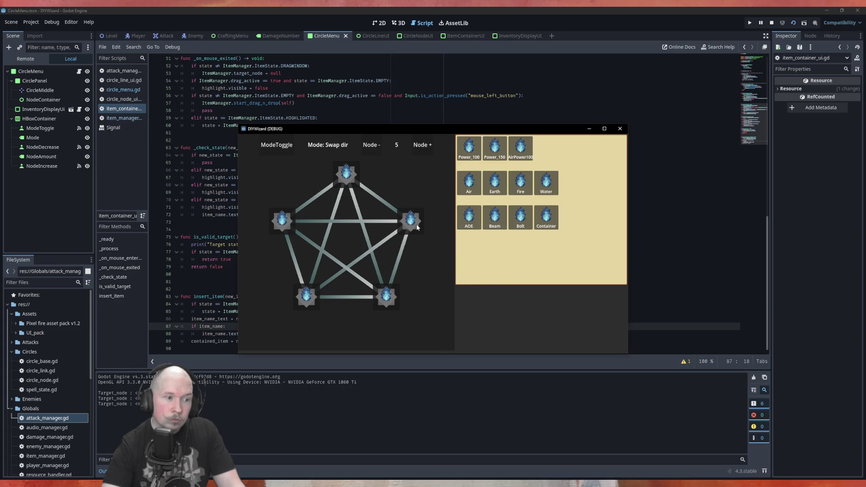
pyautogui.moveTo(470, 217)
pyautogui.mouseDown()
pyautogui.moveTo(353, 173)
pyautogui.moveTo(338, 185)
pyautogui.mouseUp()
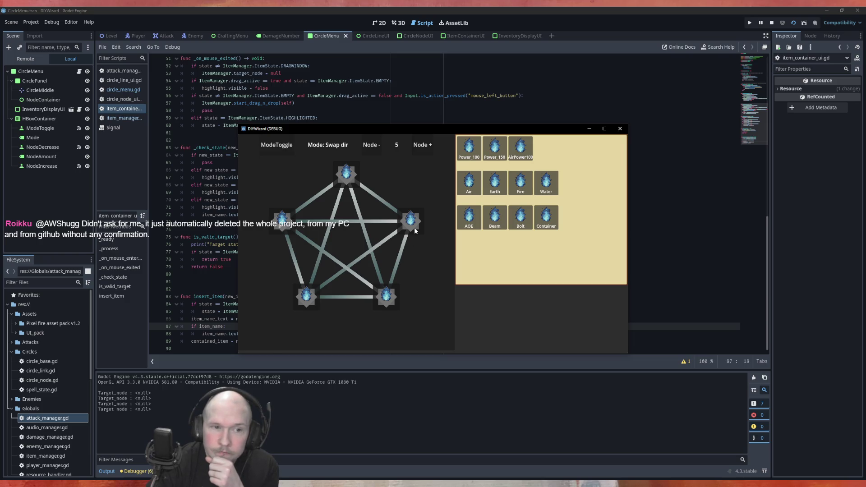
pyautogui.click(621, 128)
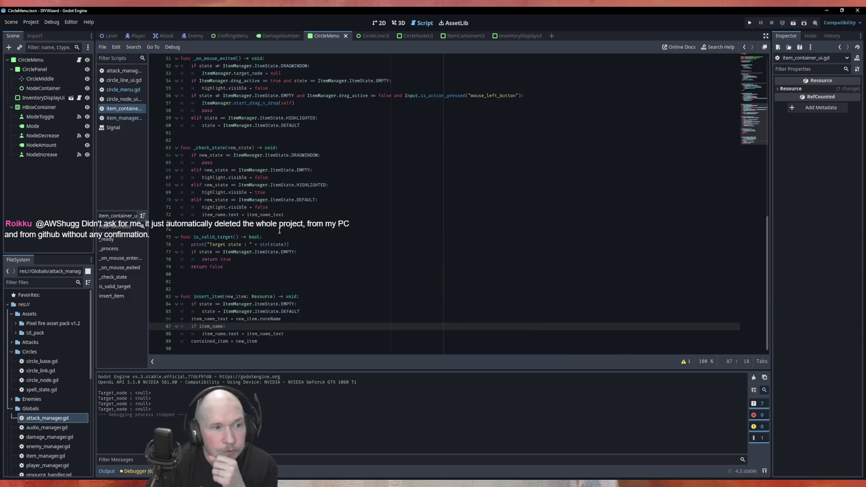
# Step: Open item_manager.gd from the script list
pyautogui.click(121, 117)
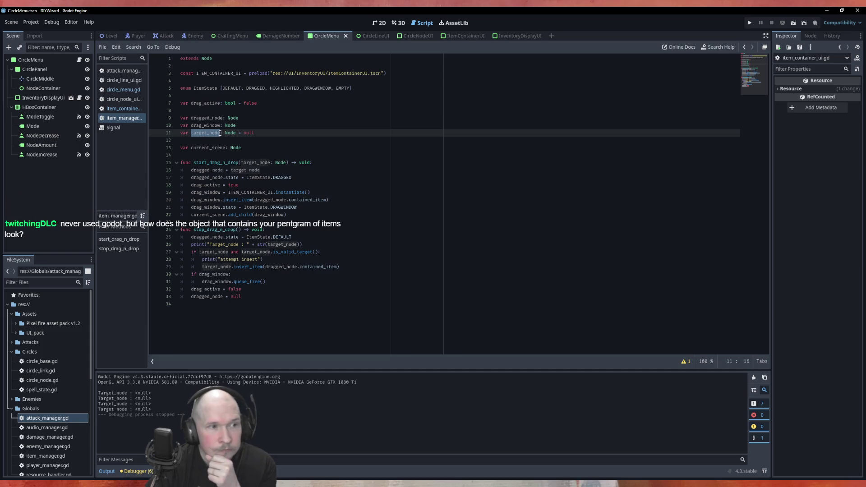
# Step: Rename the target_node variable on line 11 to node_under_mouse
pyautogui.press('Escape')
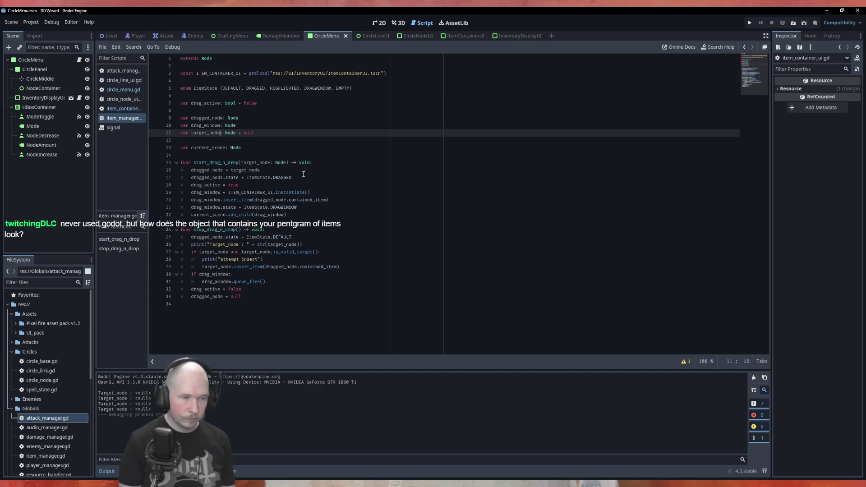
pyautogui.press('BackSpace')
pyautogui.press('BackSpace')
pyautogui.press('BackSpace')
pyautogui.press('BackSpace')
pyautogui.press('BackSpace')
pyautogui.press('BackSpace')
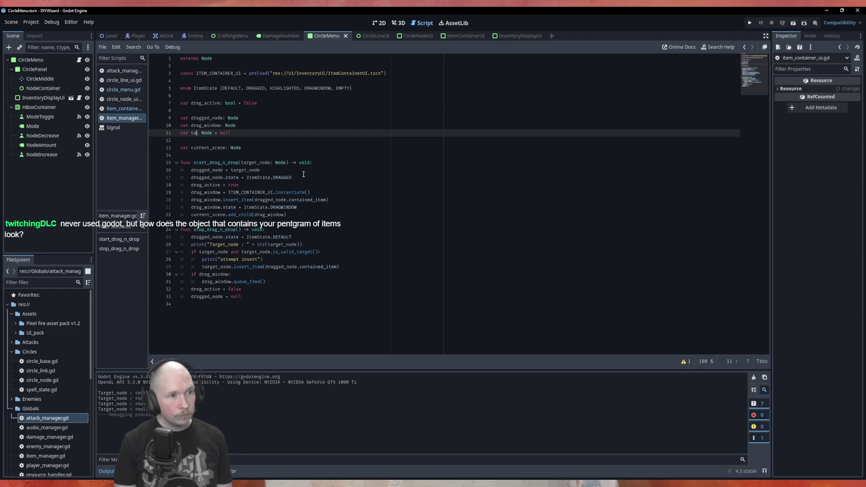
pyautogui.write('node')
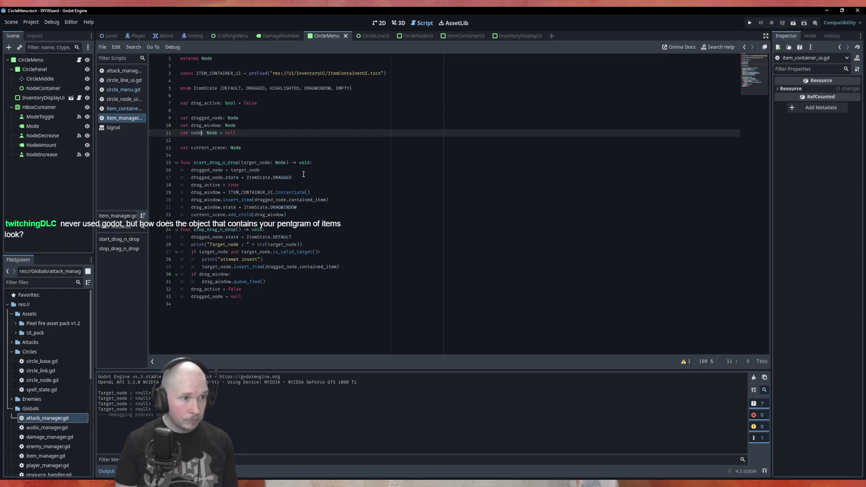
pyautogui.write('_under_m')
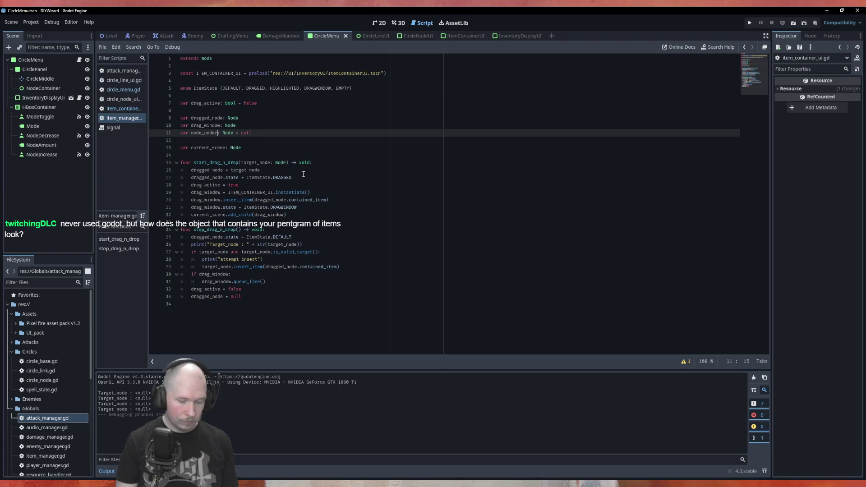
pyautogui.write('ouse')
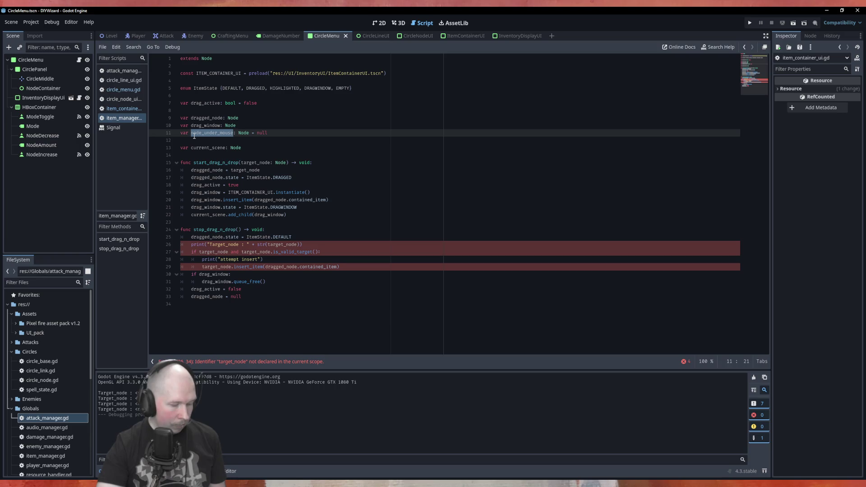
# Step: Replace target_node with node_under_mouse in stop_drag_n_drop's print, condition, is_valid_target call and insert_item call
pyautogui.click(297, 245)
pyautogui.write('node_under_mouse')
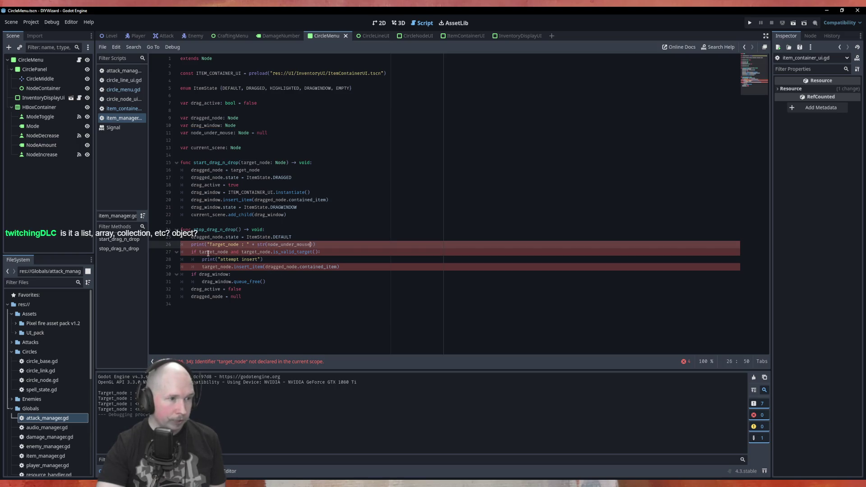
pyautogui.doubleClick(208, 252)
pyautogui.write('node_under_mouse')
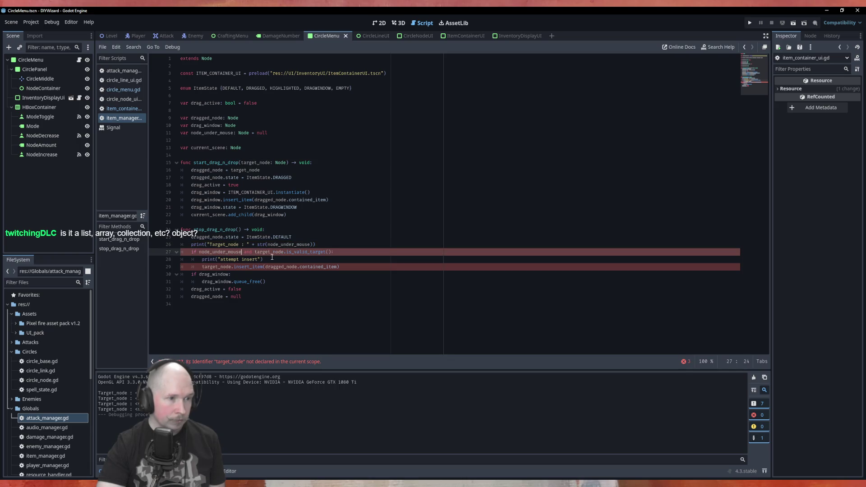
pyautogui.doubleClick(265, 252)
pyautogui.write('node_under_mouse')
pyautogui.doubleClick(212, 267)
pyautogui.write('node_under_mouse')
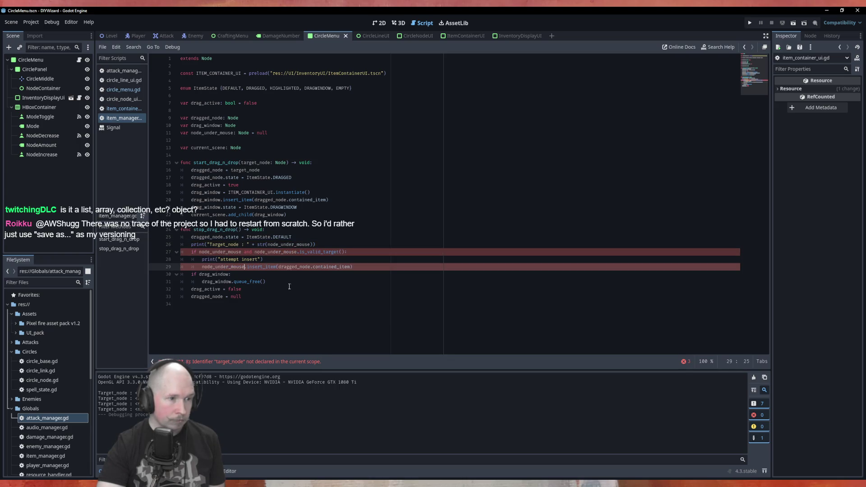
# Step: Review dragged_node and start_drag_n_drop's target_node parameter, ending at the queue_free line
pyautogui.doubleClick(296, 266)
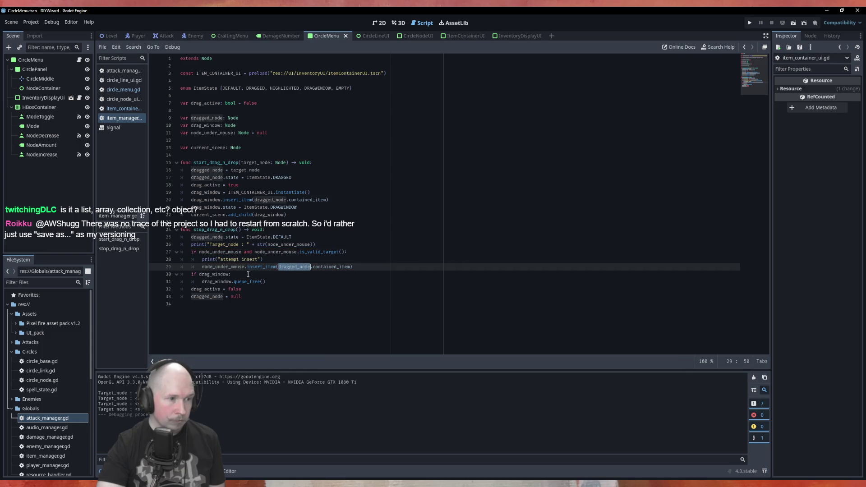
pyautogui.doubleClick(257, 163)
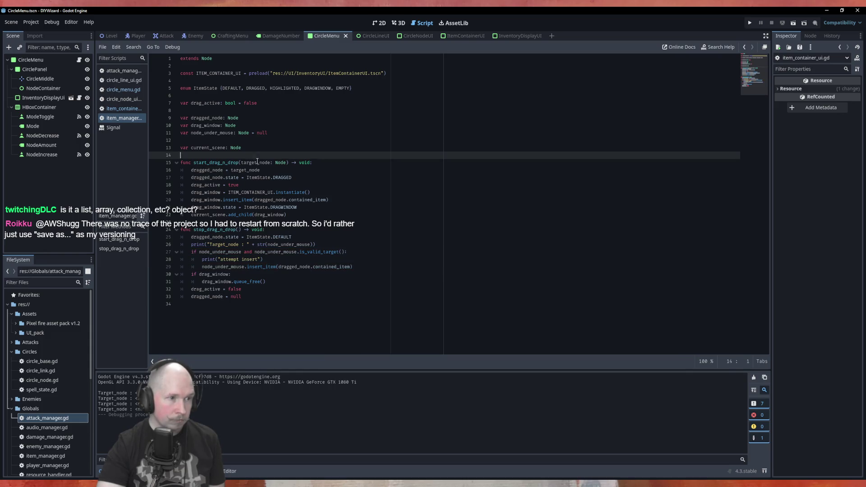
pyautogui.click(306, 281)
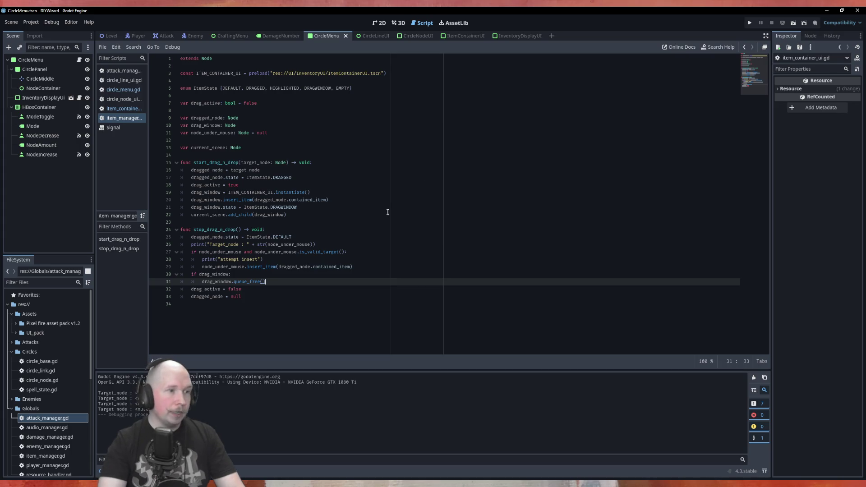
# Step: Switch to circle_menu.gd and jump from line 9's CircleBase to circle_base.gd
pyautogui.click(321, 146)
pyautogui.click(358, 120)
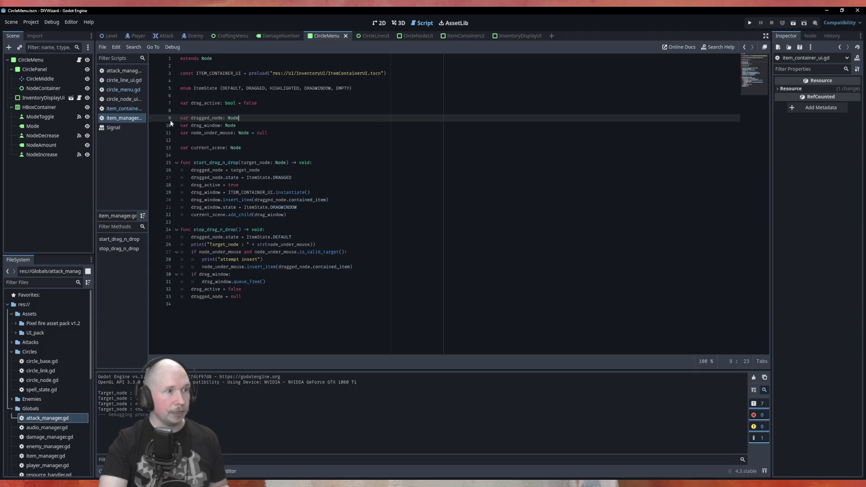
pyautogui.click(123, 89)
pyautogui.scroll(12, 245, 169)
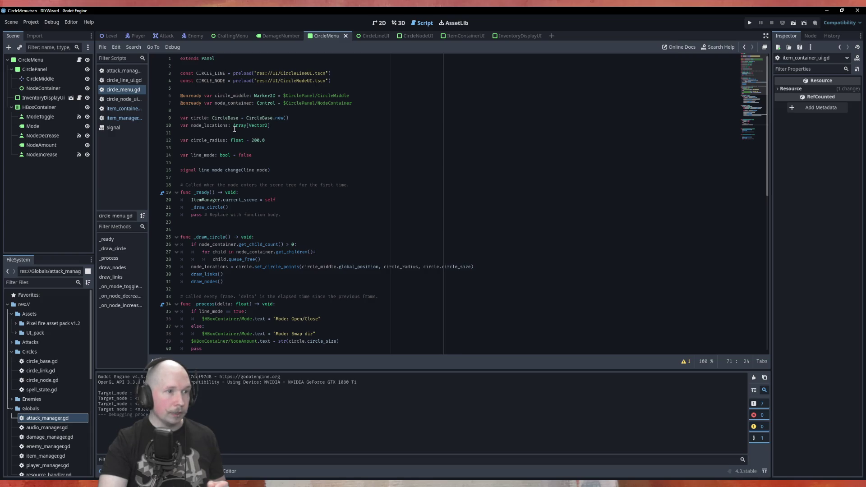
pyautogui.keyDown('ctrl'); pyautogui.click(225, 118); pyautogui.keyUp('ctrl')
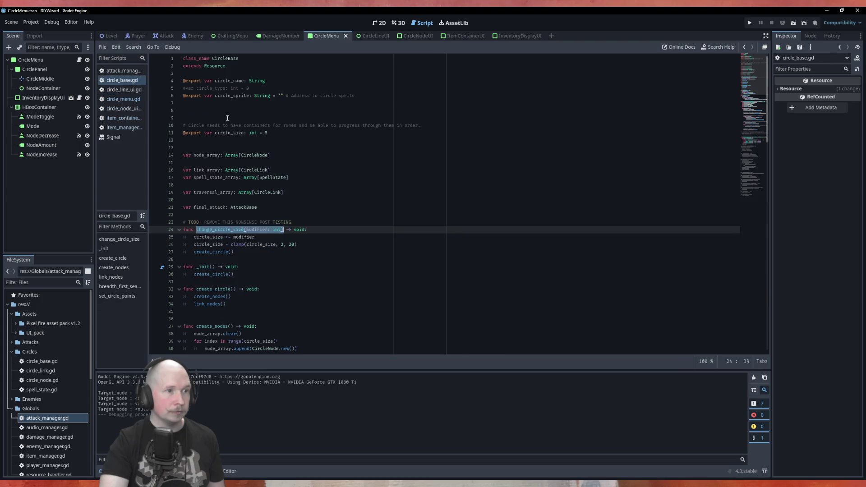
pyautogui.moveTo(272, 170); pyautogui.dragTo(347, 185)
pyautogui.click(332, 189)
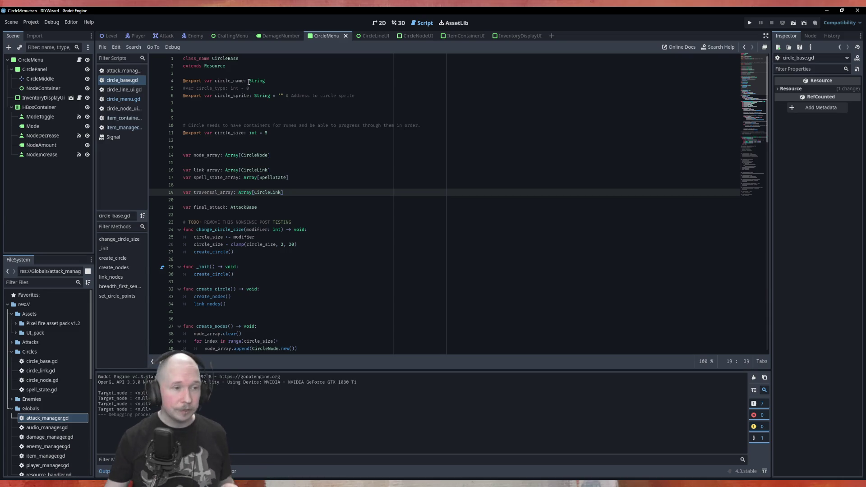
pyautogui.click(275, 184)
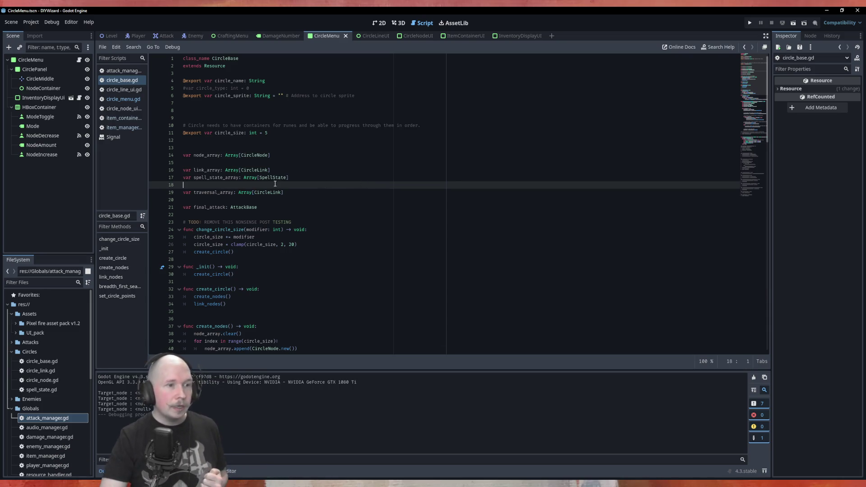
pyautogui.click(294, 171)
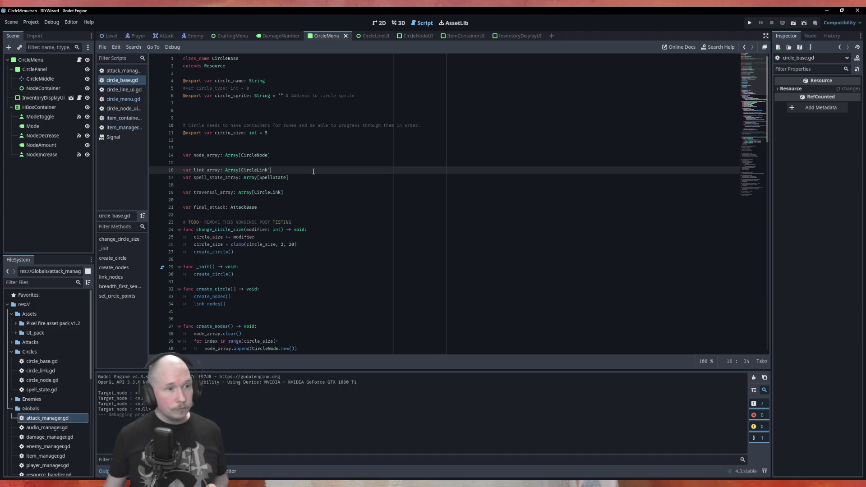
pyautogui.scroll(-3, 306, 170)
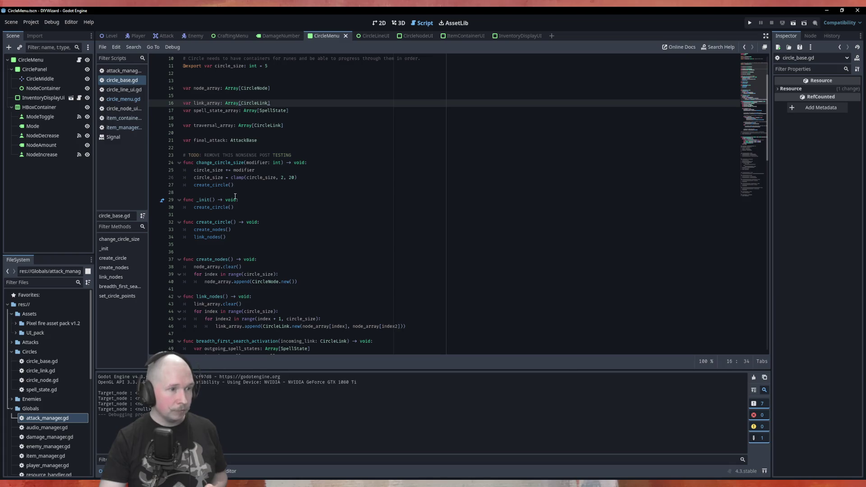
pyautogui.scroll(-5, 239, 198)
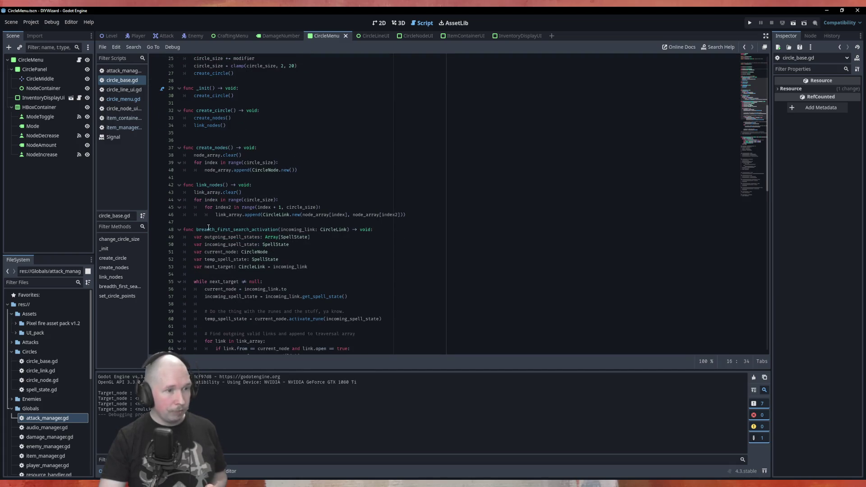
pyautogui.scroll(-2, 382, 247)
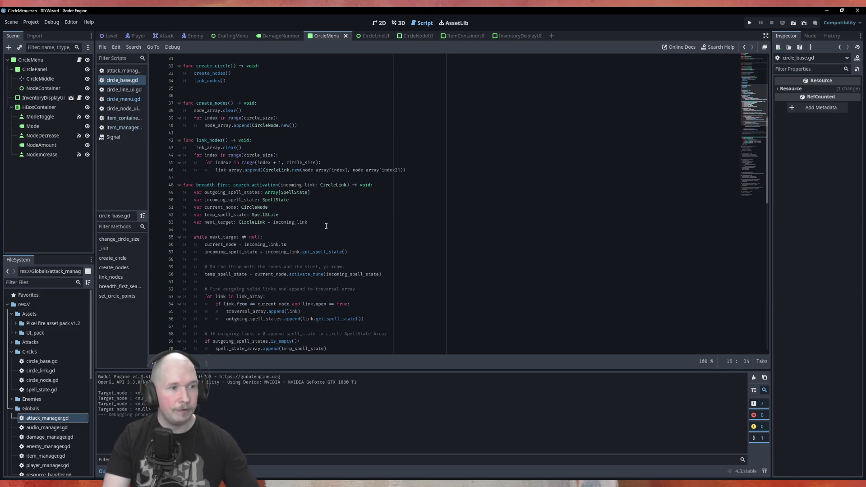
pyautogui.scroll(-7, 247, 177)
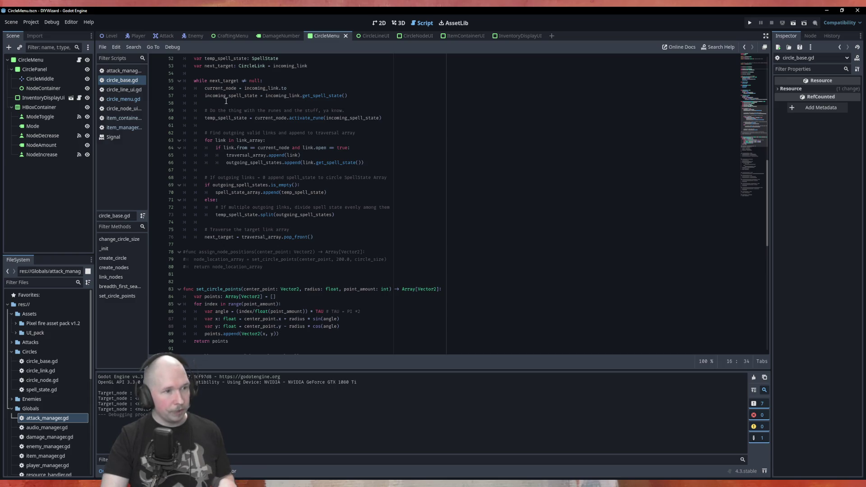
pyautogui.scroll(3, 290, 201)
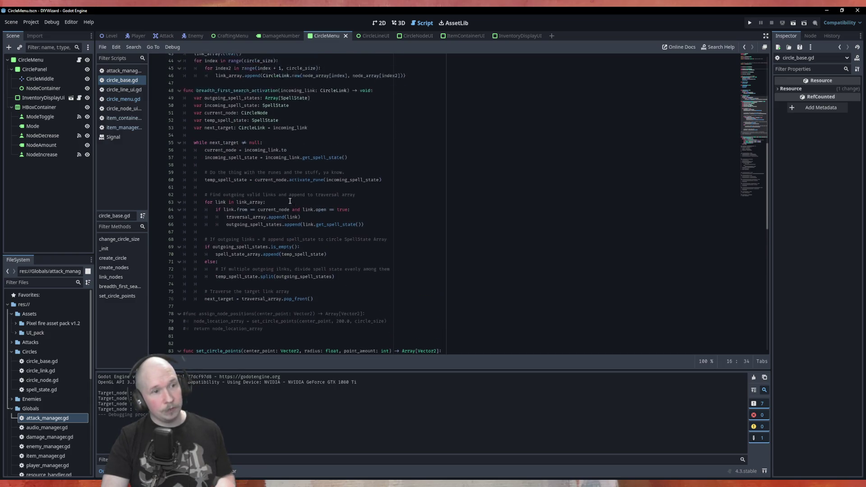
pyautogui.scroll(-1, 270, 212)
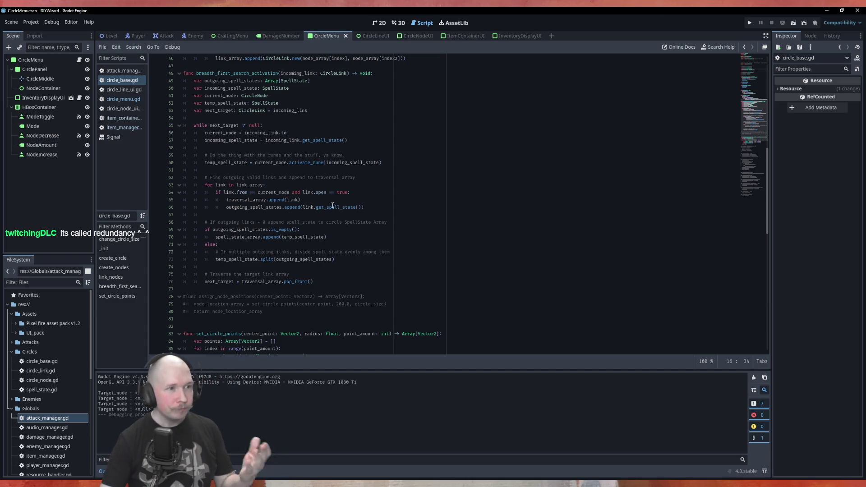
pyautogui.scroll(15, 290, 104)
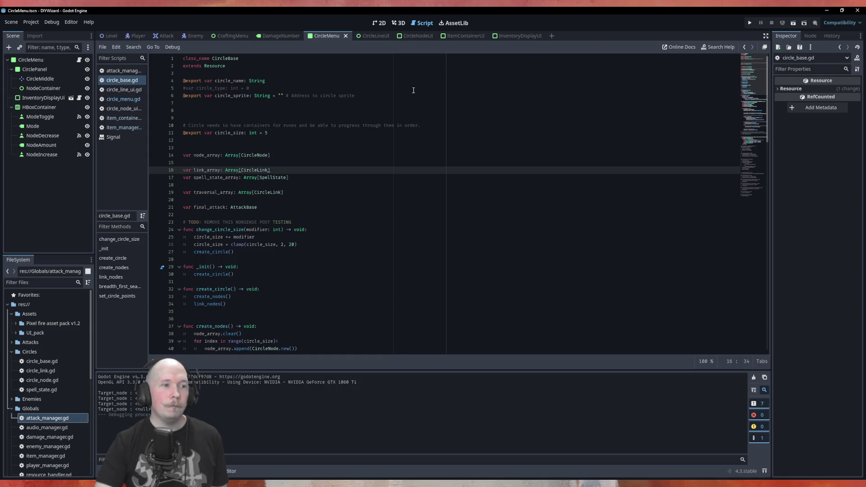
pyautogui.click(308, 164)
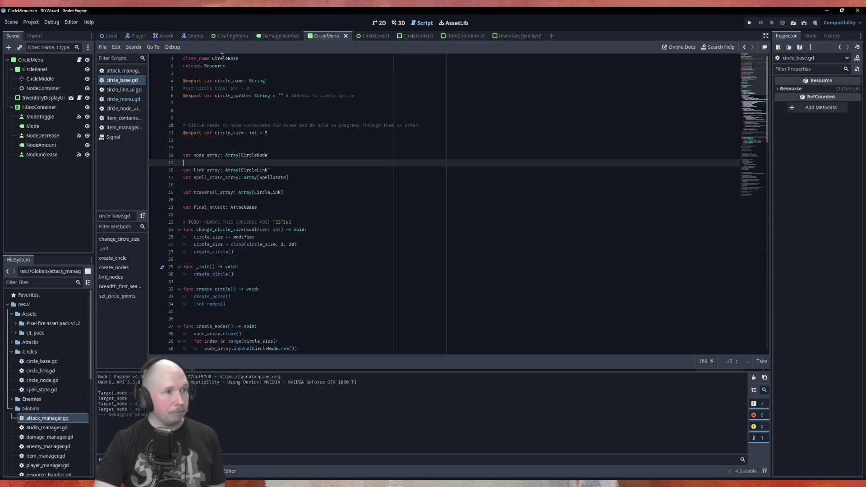
pyautogui.scroll(-9, 262, 302)
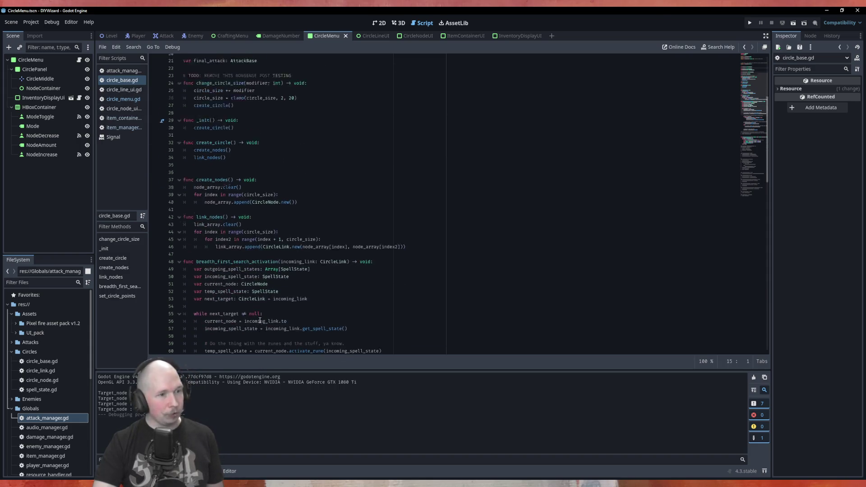
pyautogui.scroll(9, 262, 302)
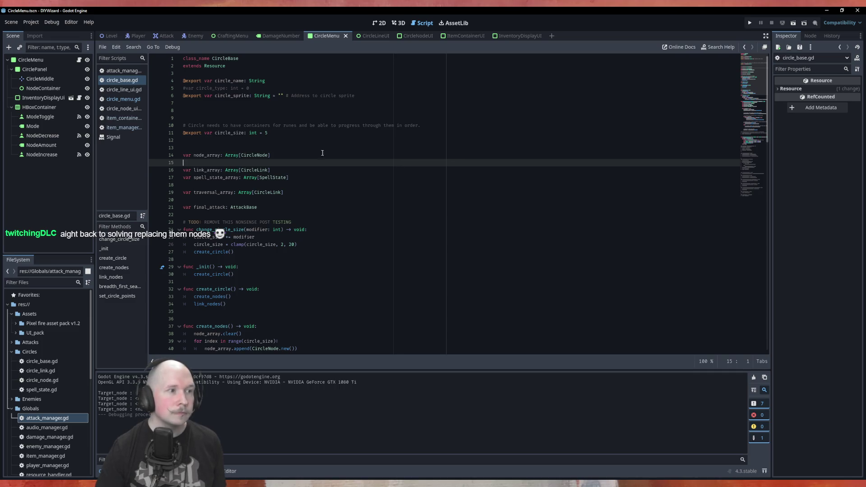
pyautogui.click(138, 100)
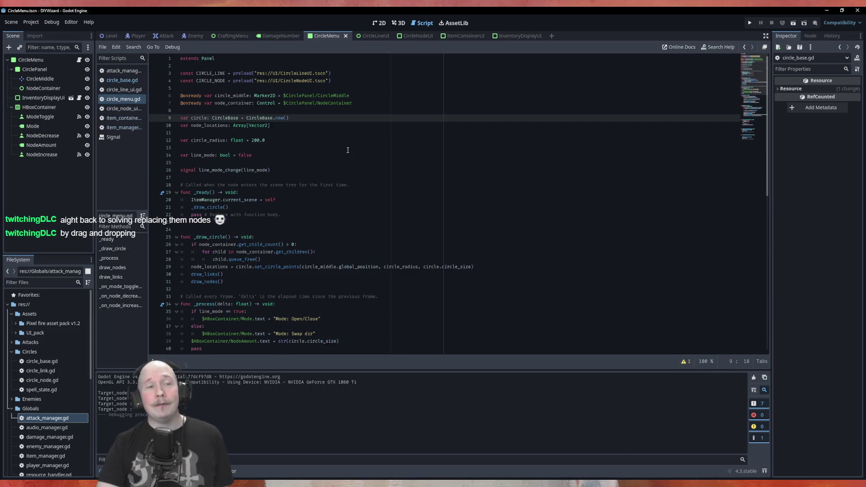
# Step: Read circle_menu.gd around line 15, then bring item_manager.gd back into the editor
pyautogui.click(331, 171)
pyautogui.click(289, 161)
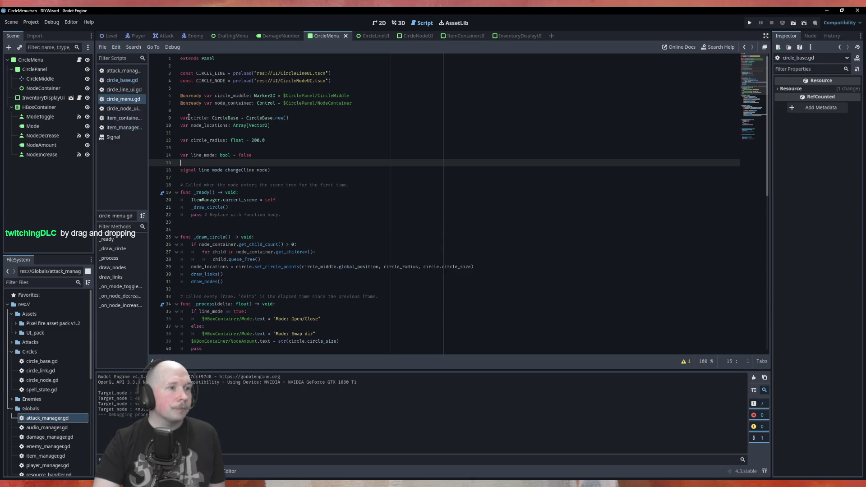
pyautogui.click(119, 128)
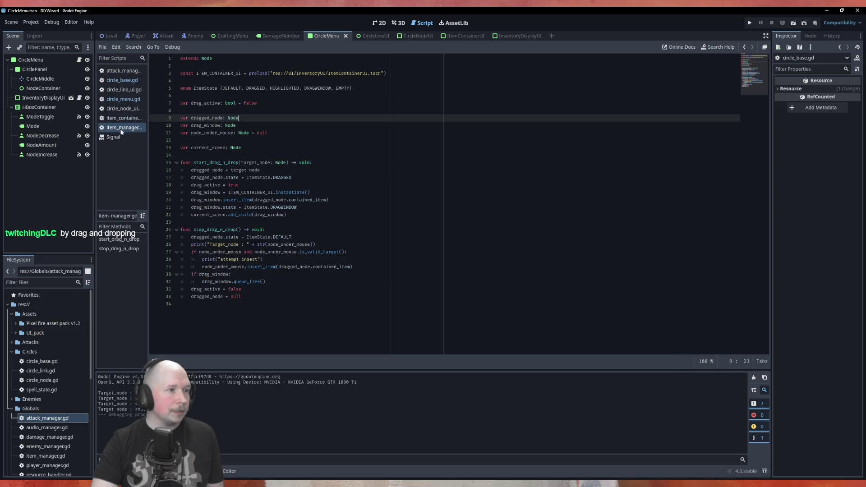
# Step: Replace the Target_node label in the line 26 debug print with node_under_mouse and save item_manager.gd
pyautogui.doubleClick(221, 132)
pyautogui.hotkey('ctrl', 'c')
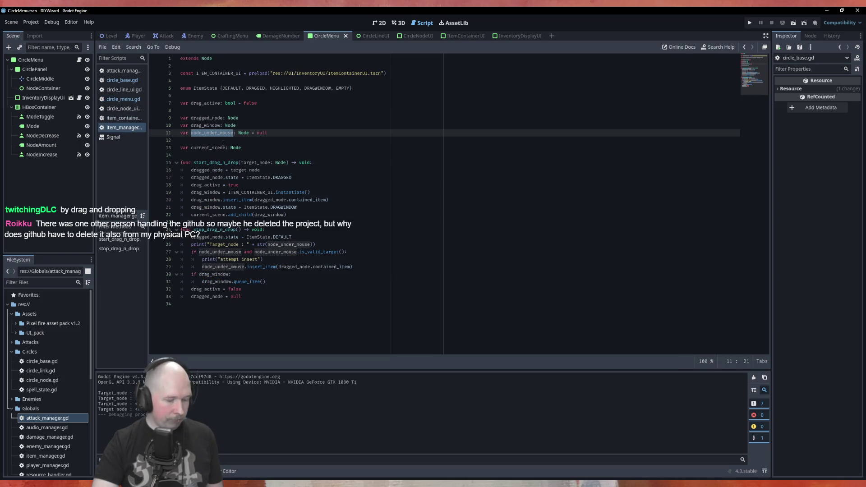
pyautogui.doubleClick(225, 244)
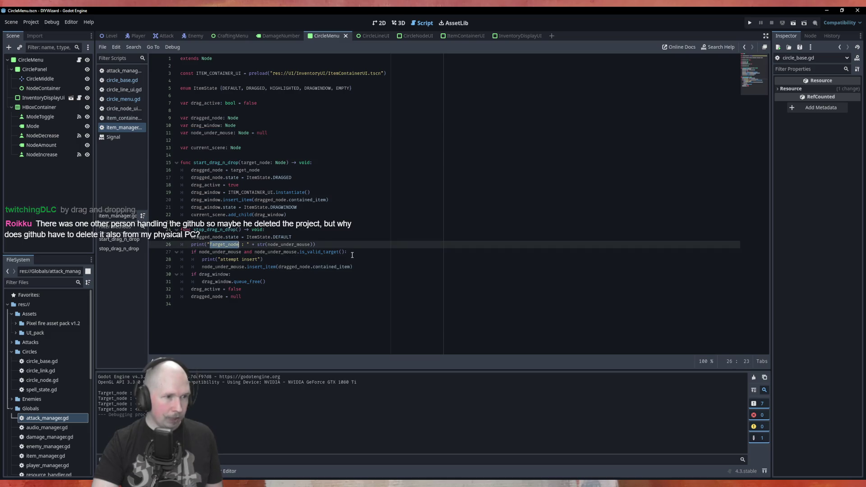
pyautogui.hotkey('ctrl', 'v')
pyautogui.hotkey('ctrl', 's')
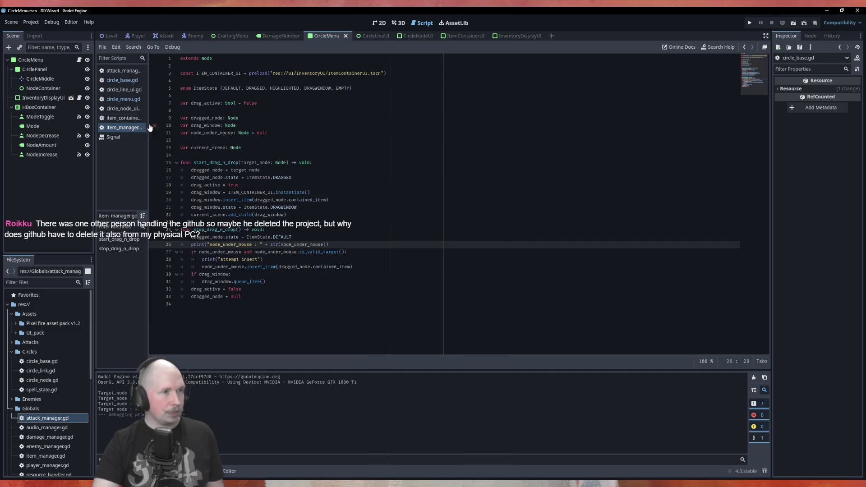
# Step: Open item_container_ui.gd and scroll up through its mouse handlers
pyautogui.click(114, 118)
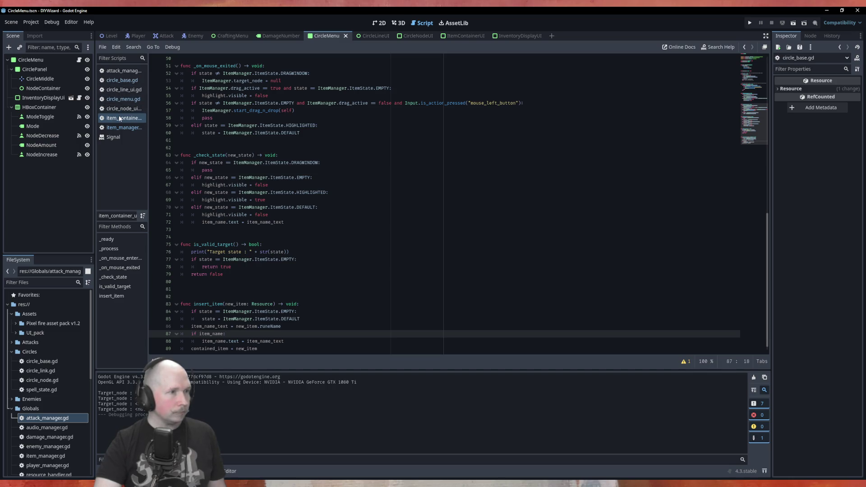
pyautogui.scroll(5, 232, 149)
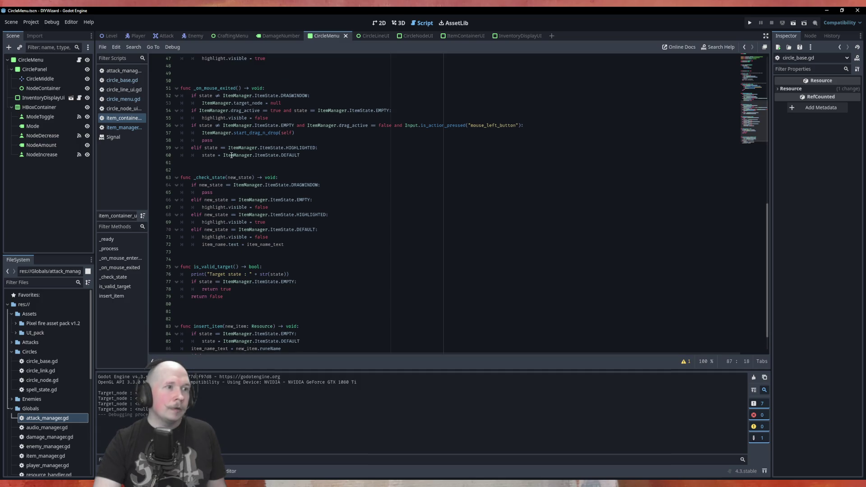
pyautogui.scroll(2, 212, 124)
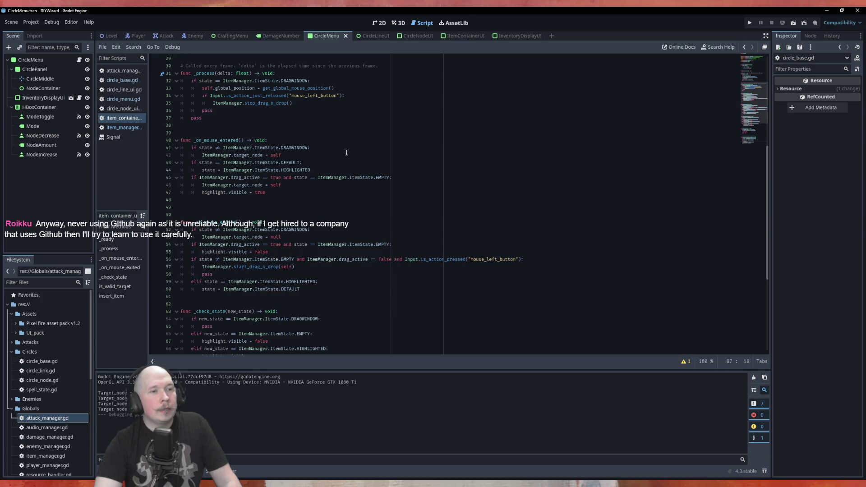
# Step: Switch to the 2D workspace showing the ItemContainerUI scene
pyautogui.click(414, 37)
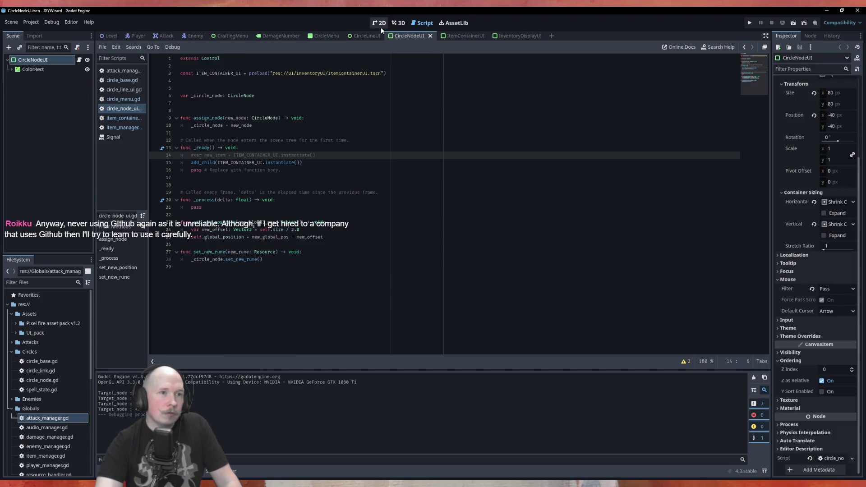
pyautogui.click(380, 24)
pyautogui.click(456, 35)
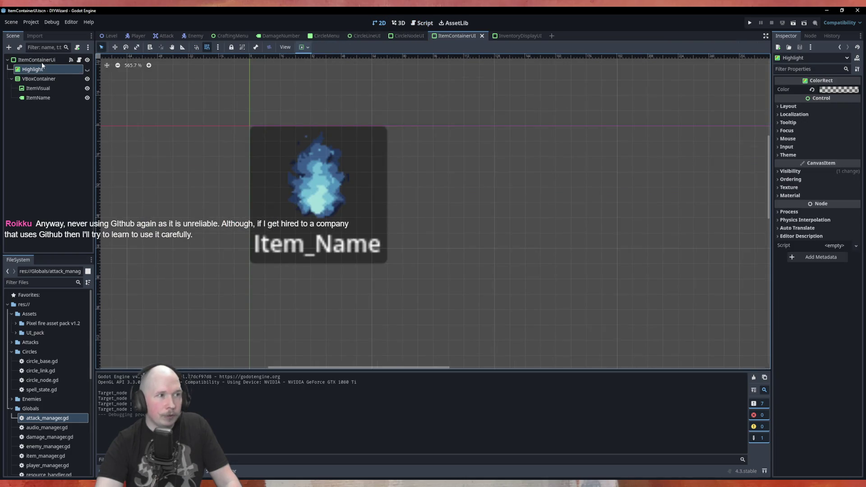
# Step: Set the ItemContainerUi root's Mouse Filter from Stop to Pass, save, then move to CraftingMenu
pyautogui.click(287, 176)
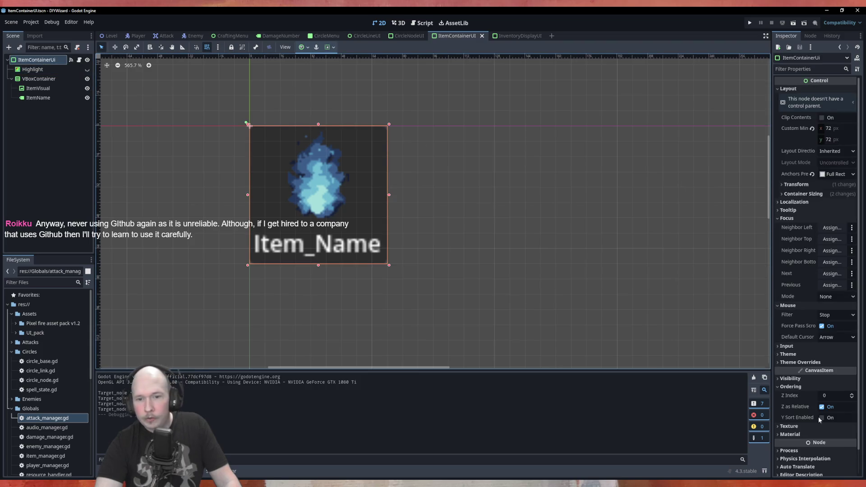
pyautogui.click(828, 317)
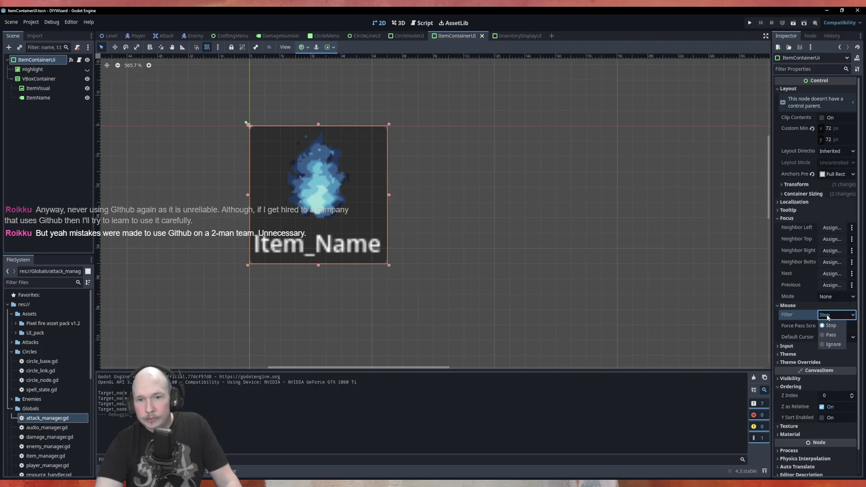
pyautogui.click(829, 334)
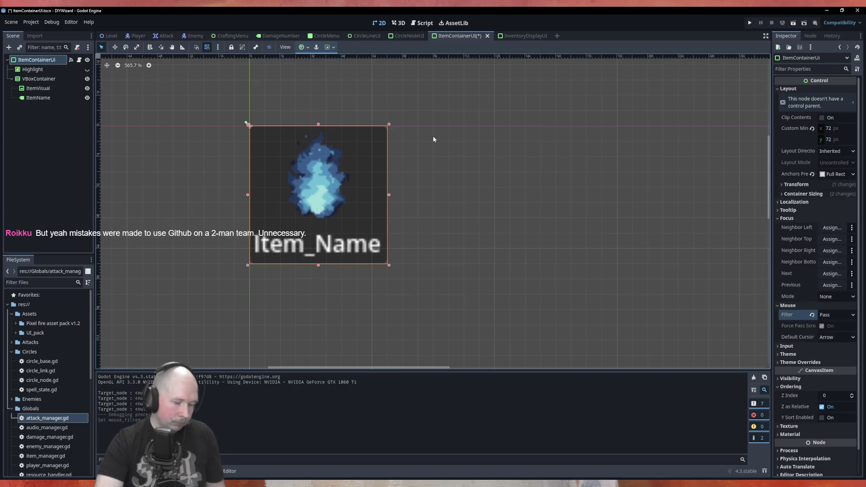
pyautogui.hotkey('ctrl', 's')
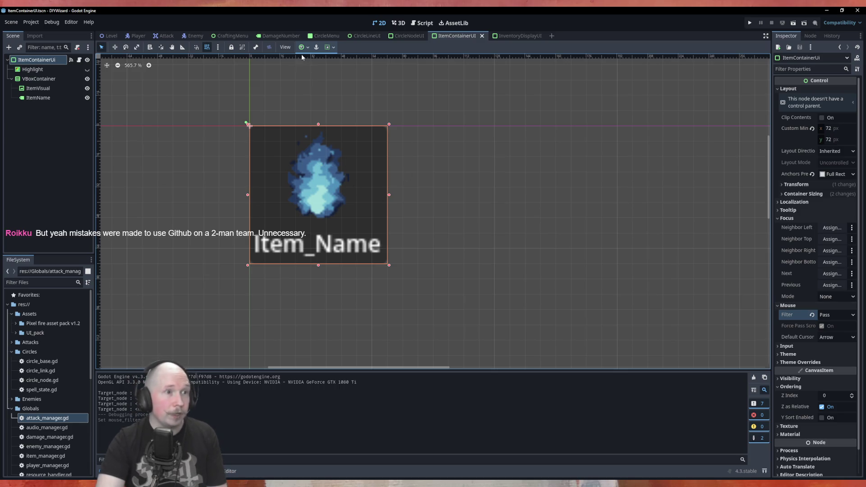
pyautogui.click(238, 37)
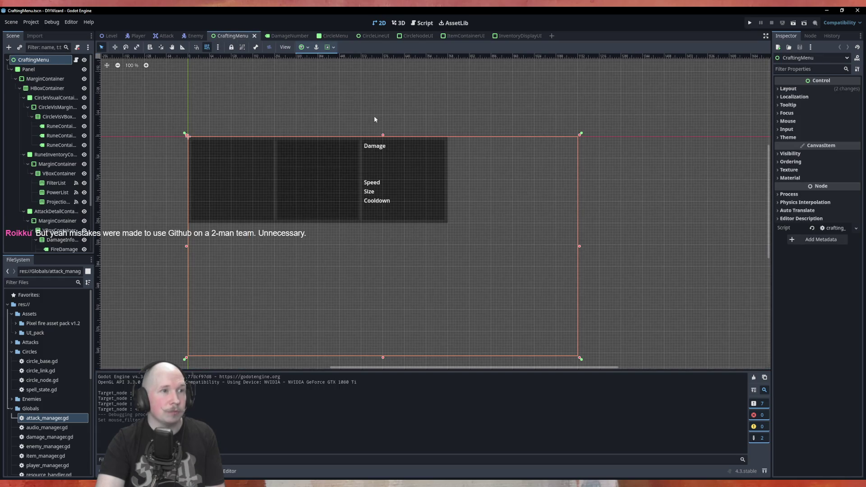
pyautogui.click(279, 36)
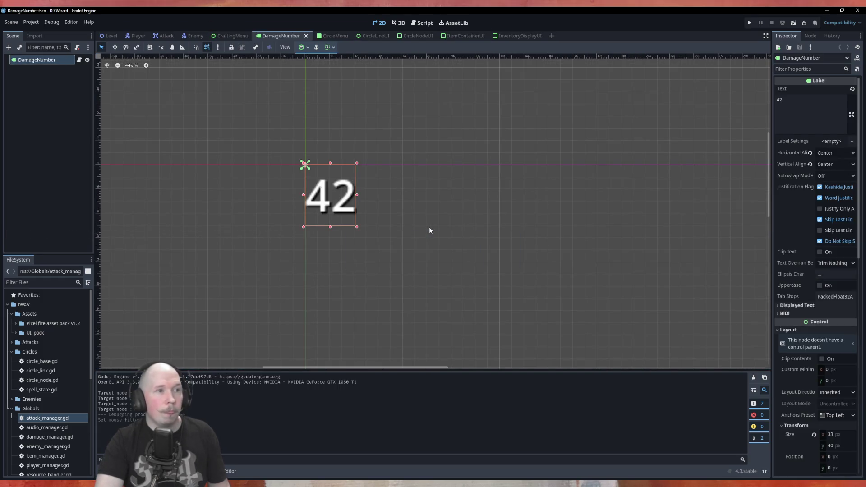
pyautogui.press('F6')
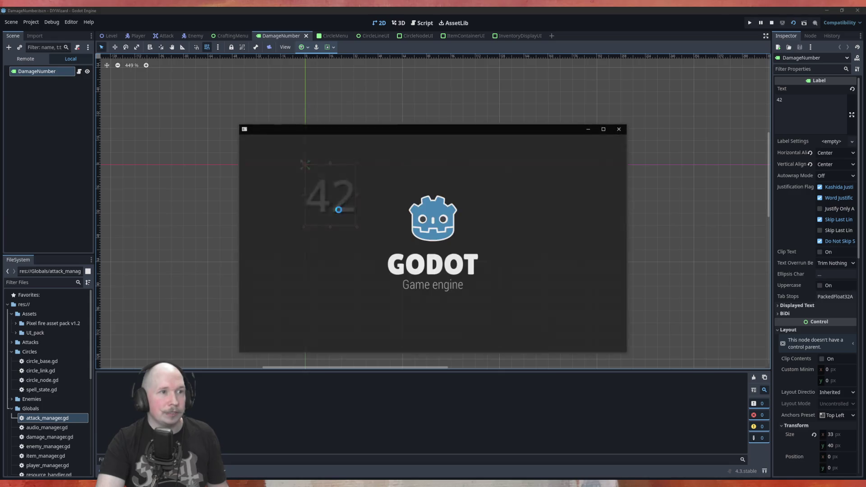
pyautogui.click(609, 129)
pyautogui.click(334, 36)
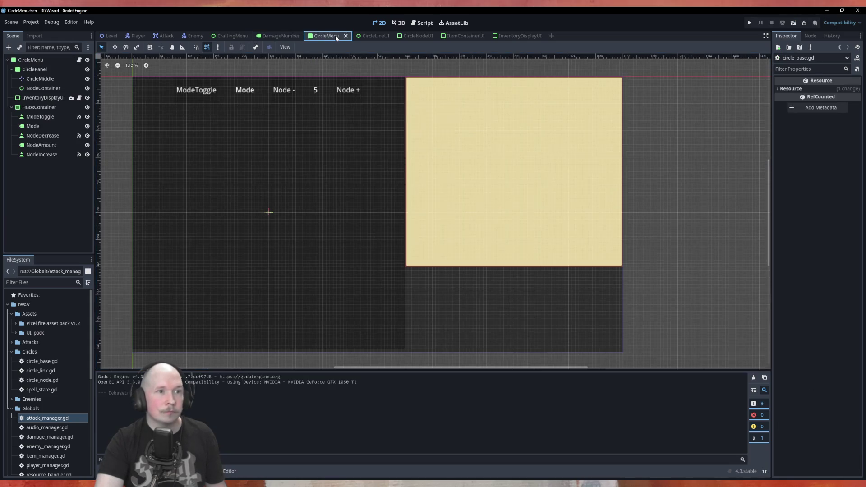
pyautogui.press('F6')
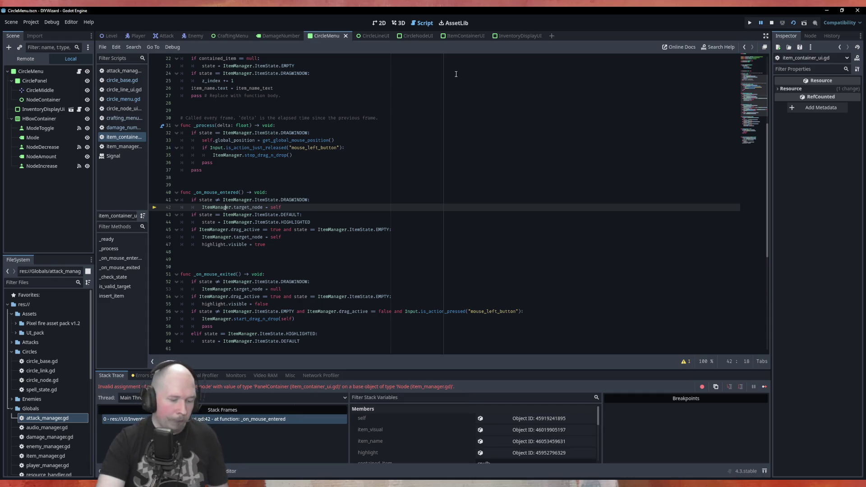
pyautogui.press('F8')
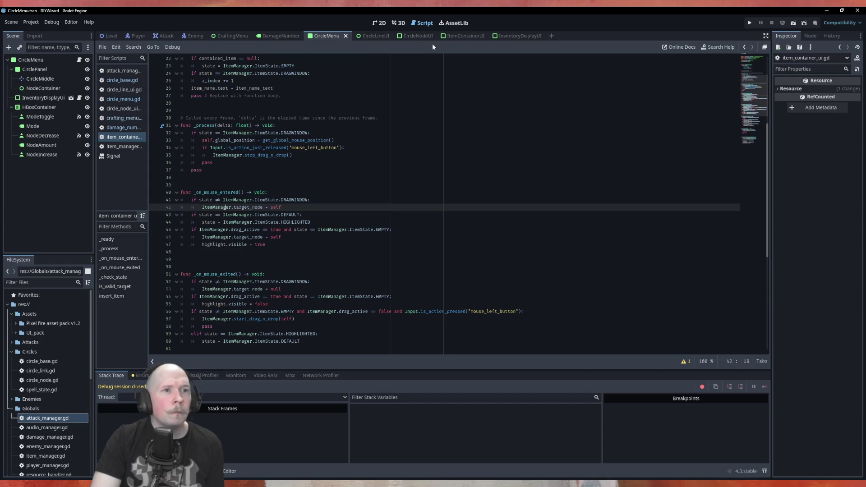
# Step: On the ItemContainerUI scene, check the root's connected mouse signals, then return to the Inspector
pyautogui.click(464, 37)
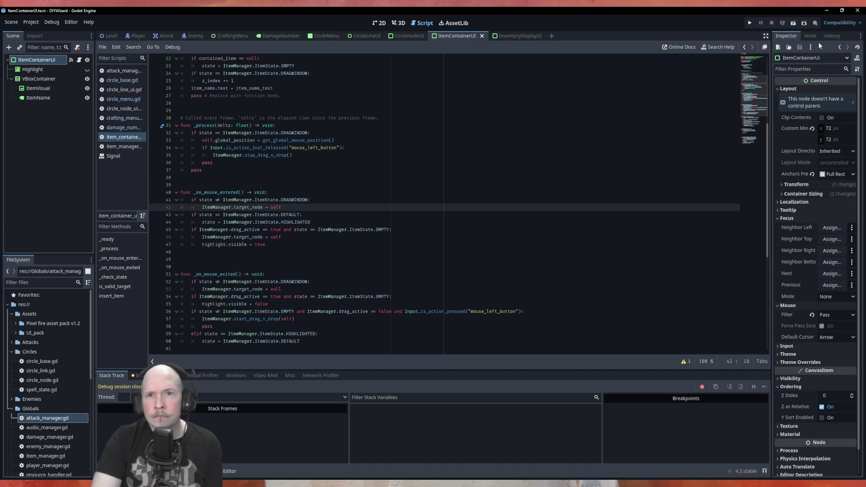
pyautogui.click(72, 62)
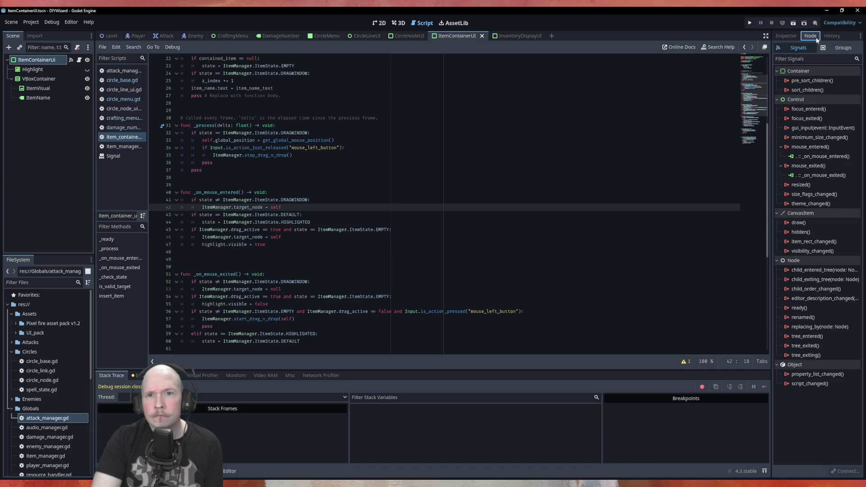
pyautogui.click(787, 36)
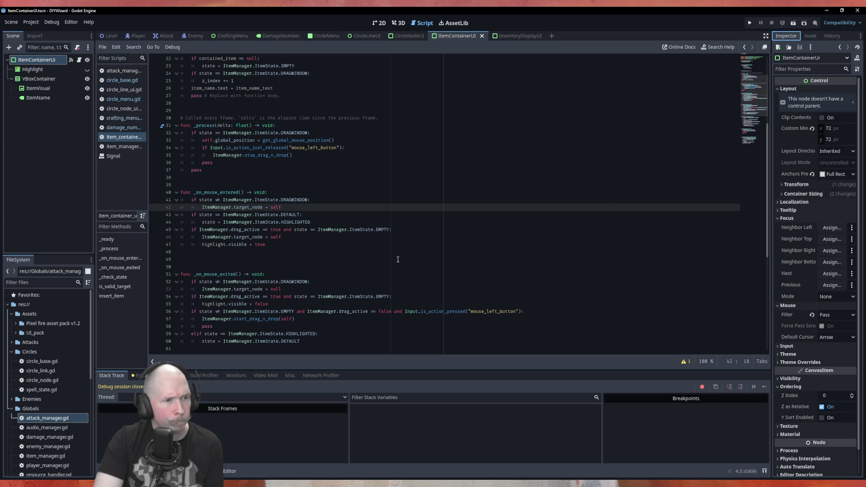
# Step: Glance at item_manager.gd, then go back to item_container_ui.gd and scroll through it
pyautogui.click(123, 147)
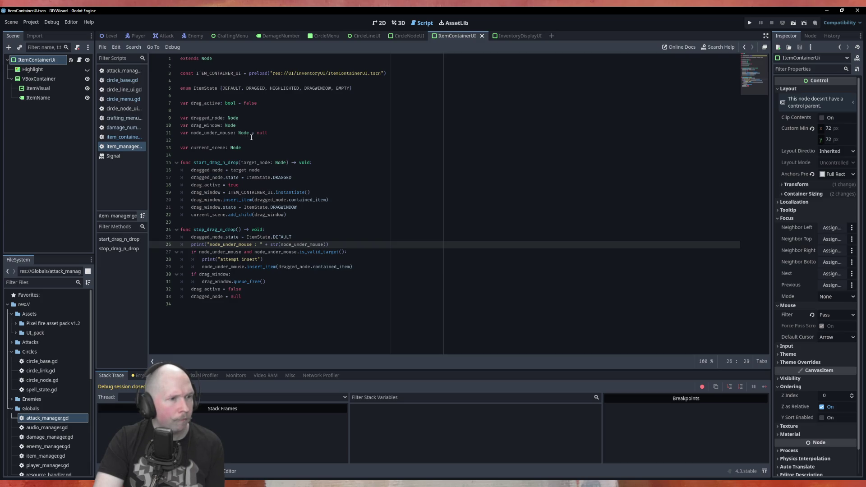
pyautogui.click(122, 137)
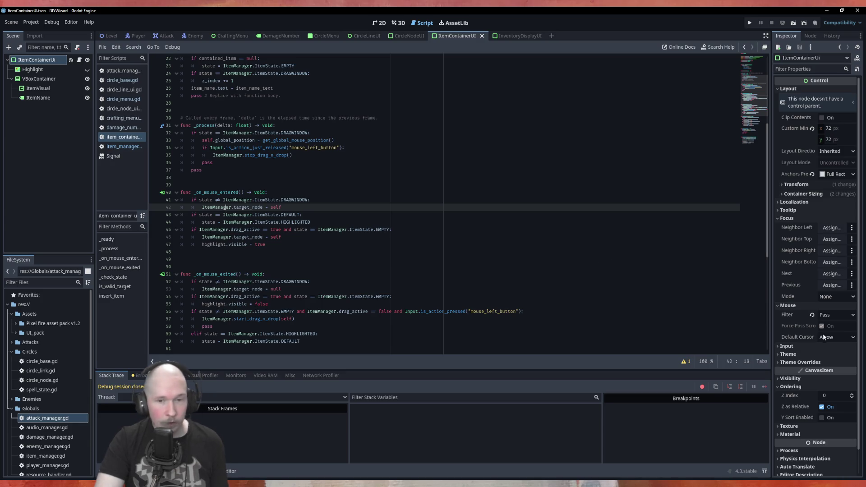
pyautogui.scroll(-2, 813, 206)
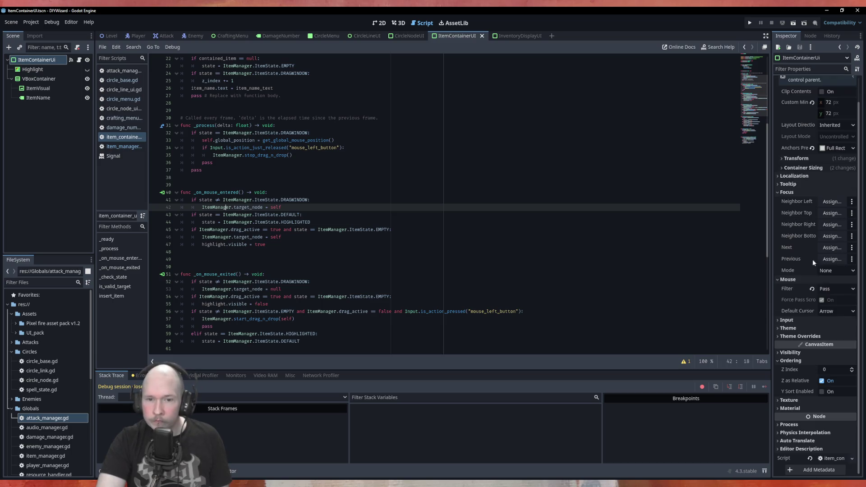
# Step: Change the ItemContainerUI root's Mouse Filter from Pass back to Stop, save, and return to CircleMenu
pyautogui.click(828, 288)
pyautogui.click(830, 302)
pyautogui.click(575, 207)
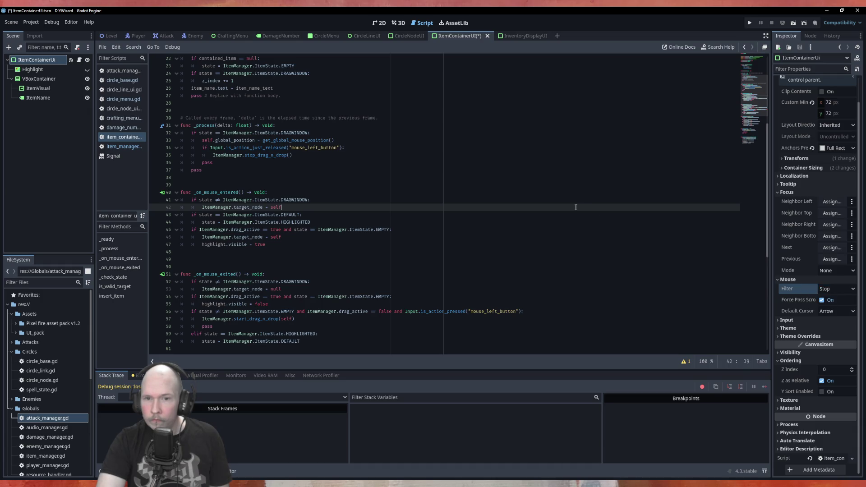
pyautogui.hotkey('ctrl', 's')
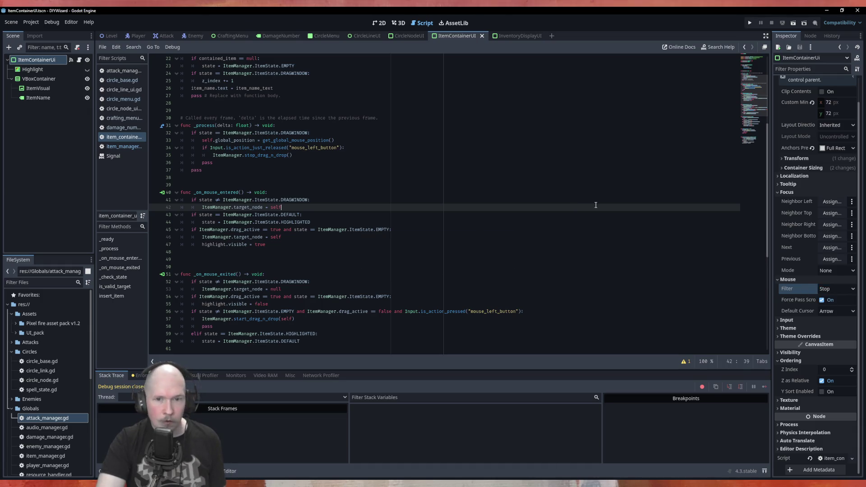
pyautogui.scroll(7, 451, 237)
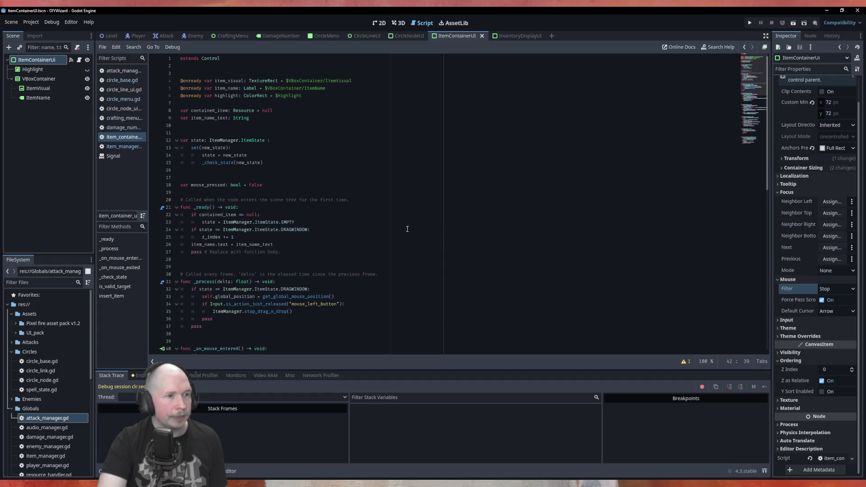
pyautogui.scroll(-3, 413, 251)
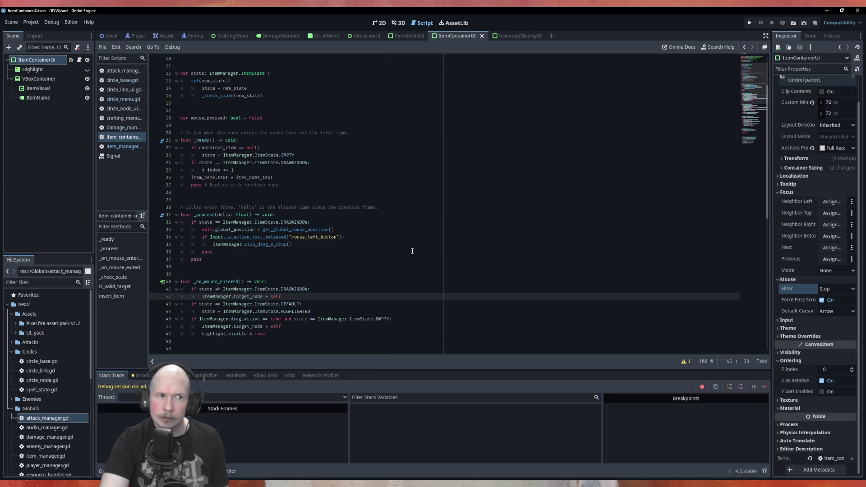
pyautogui.scroll(3, 412, 251)
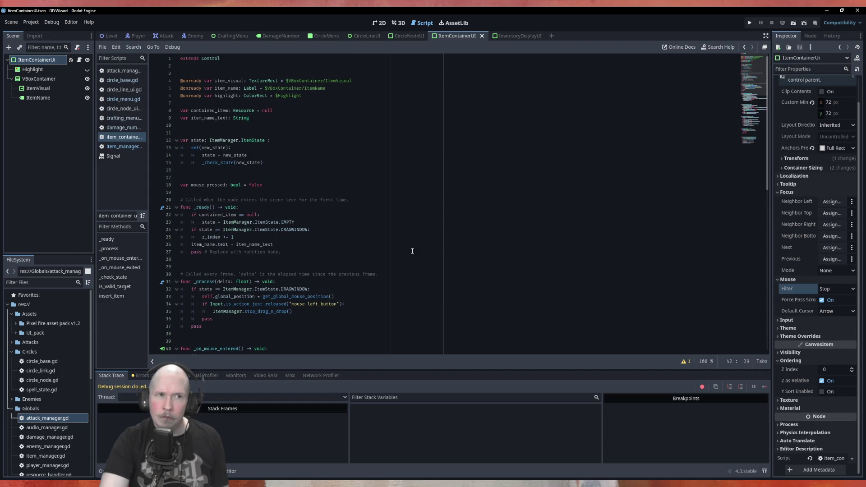
pyautogui.click(325, 36)
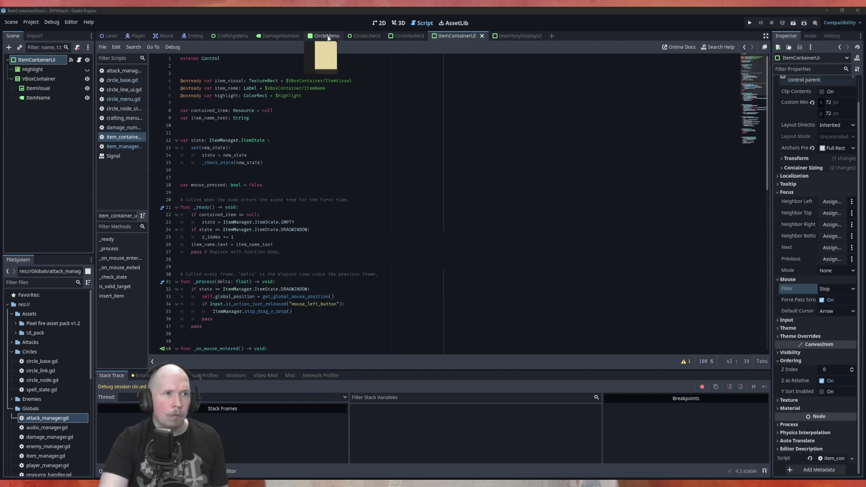
pyautogui.press('F6')
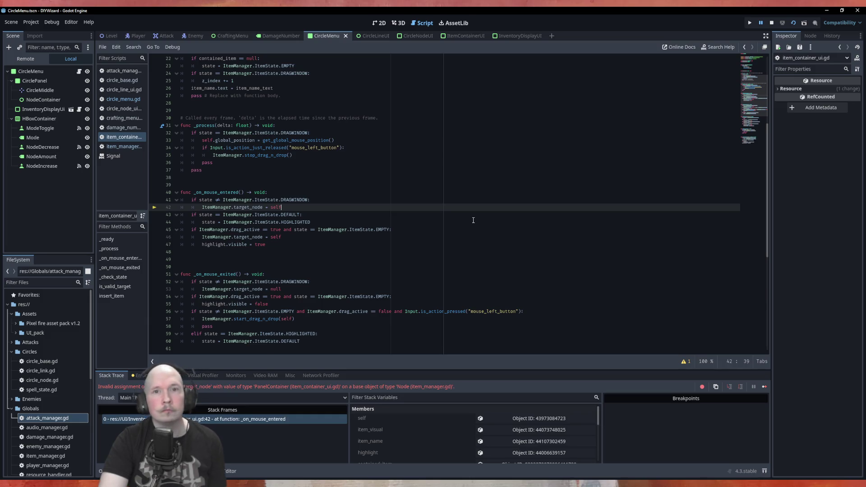
pyautogui.click(771, 22)
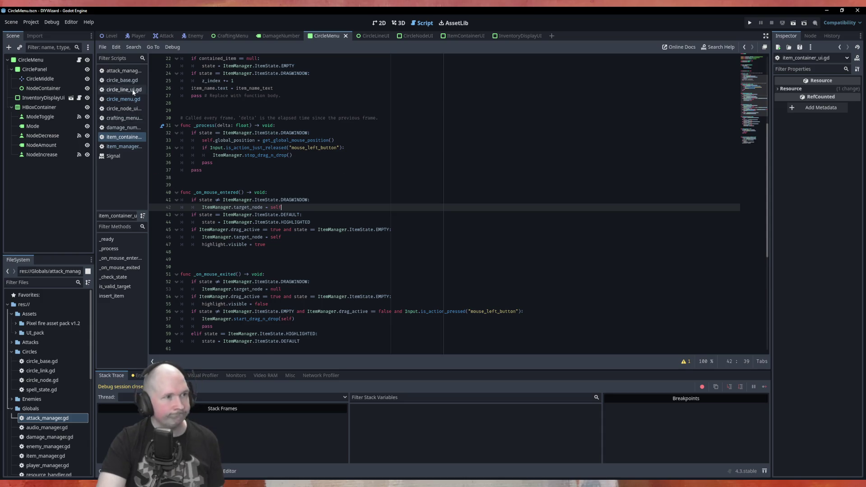
# Step: Append func set_node_under_mouse(new_target: Node) -> void with body node_under_mouse = new_target to item_manager.gd, then save
pyautogui.click(121, 147)
pyautogui.click(261, 314)
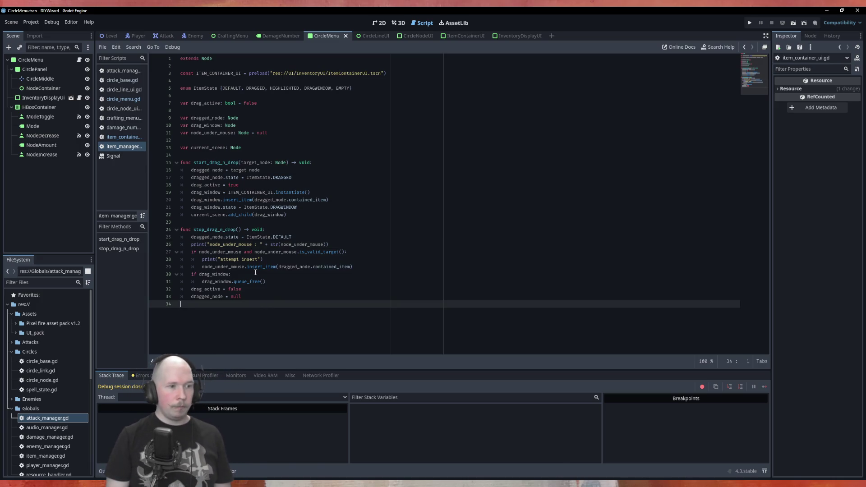
pyautogui.press('Return')
pyautogui.write('func set')
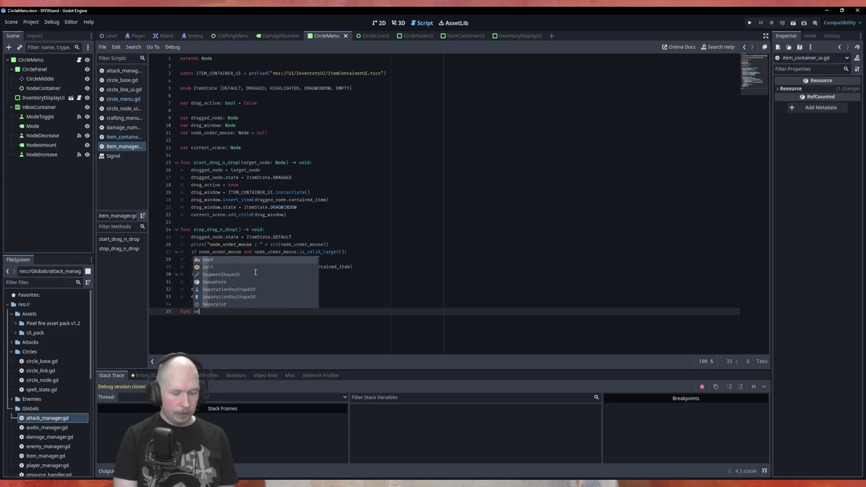
pyautogui.write('_')
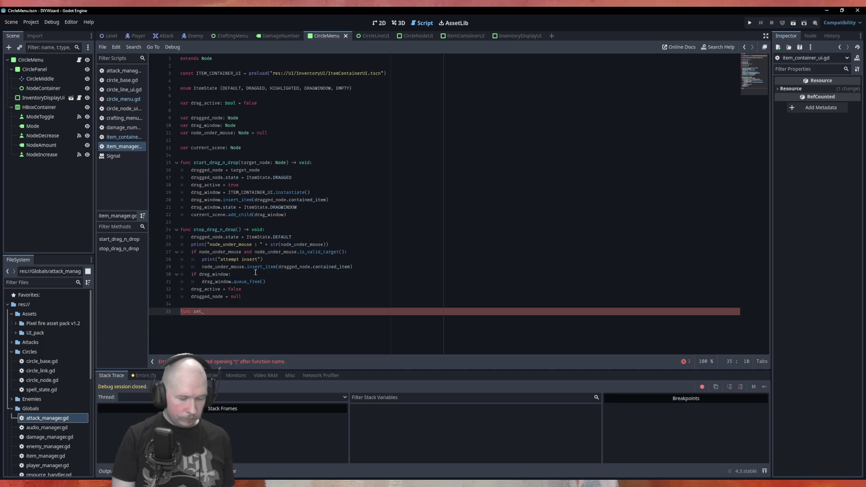
pyautogui.write('node_unde')
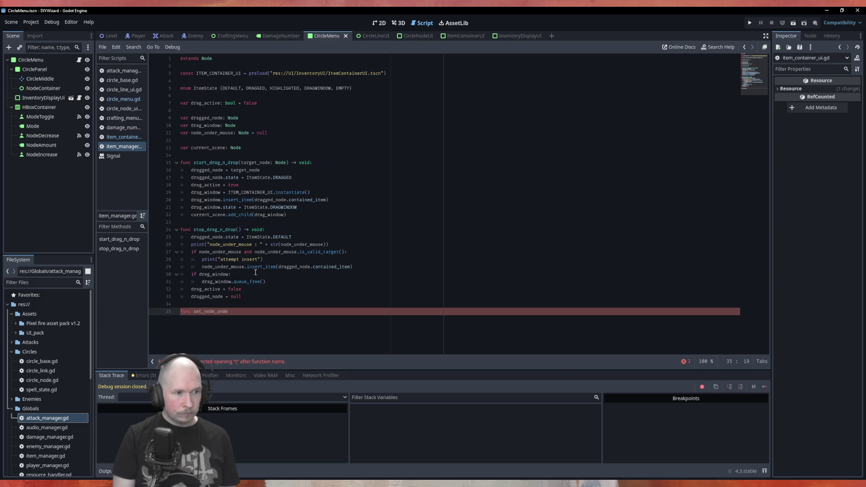
pyautogui.write('r_mouse')
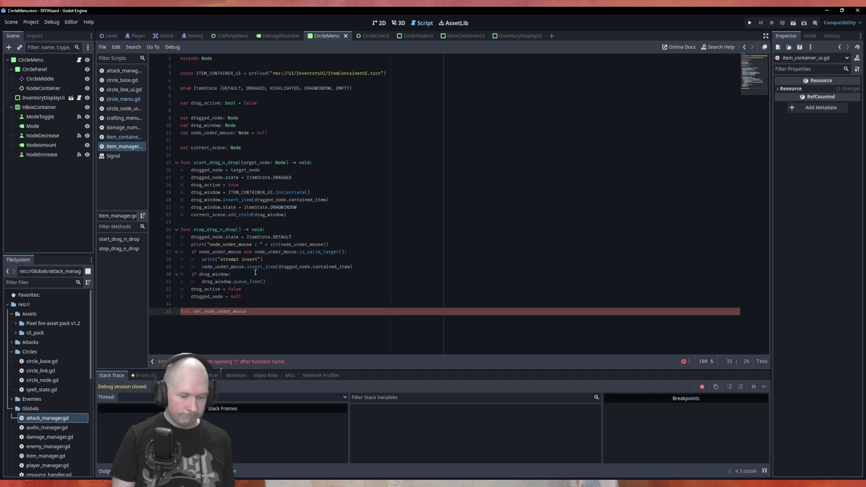
pyautogui.write('(N')
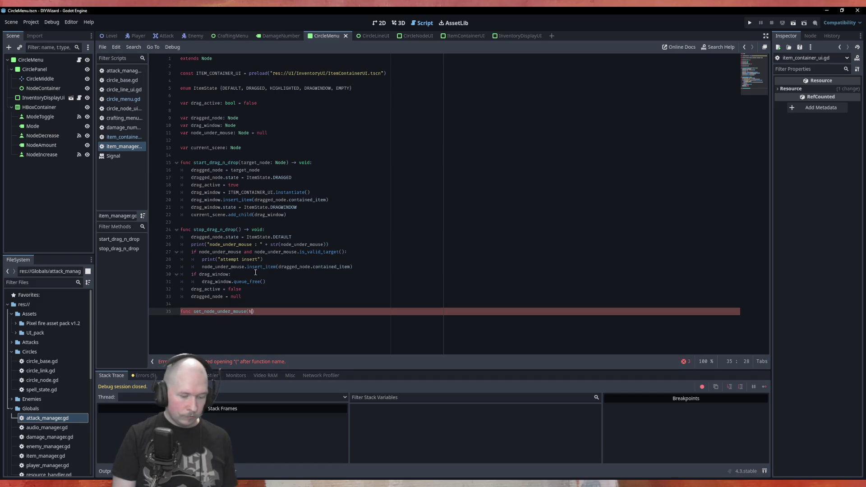
pyautogui.write('ew_target')
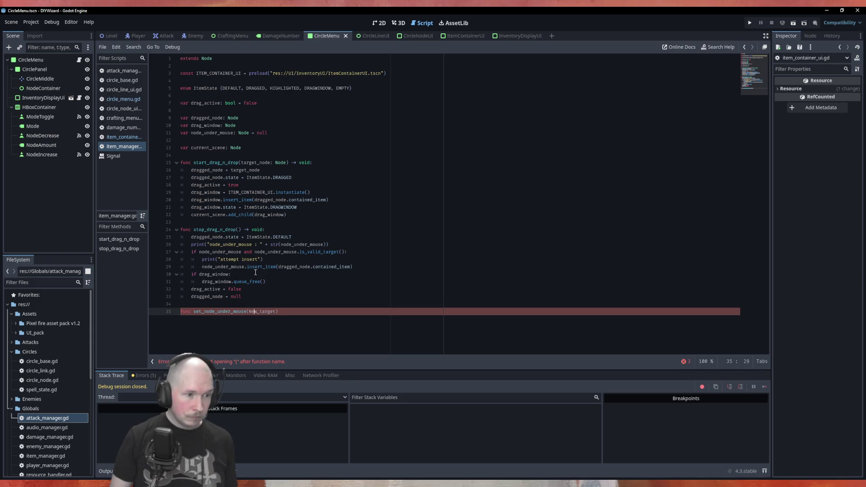
pyautogui.press('BackSpace')
pyautogui.write('n')
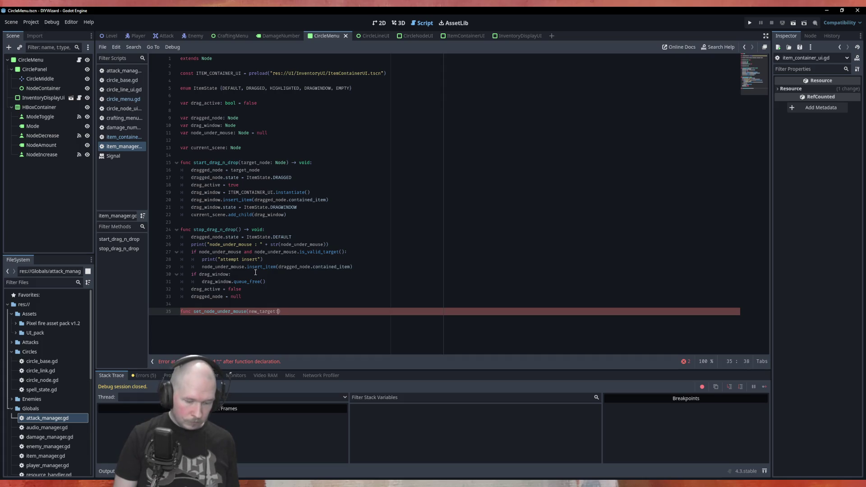
pyautogui.write(' Node')
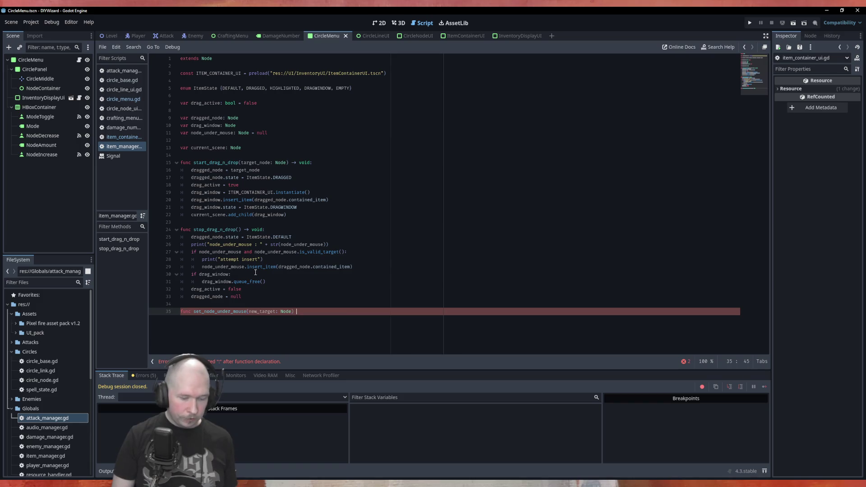
pyautogui.write('-> v')
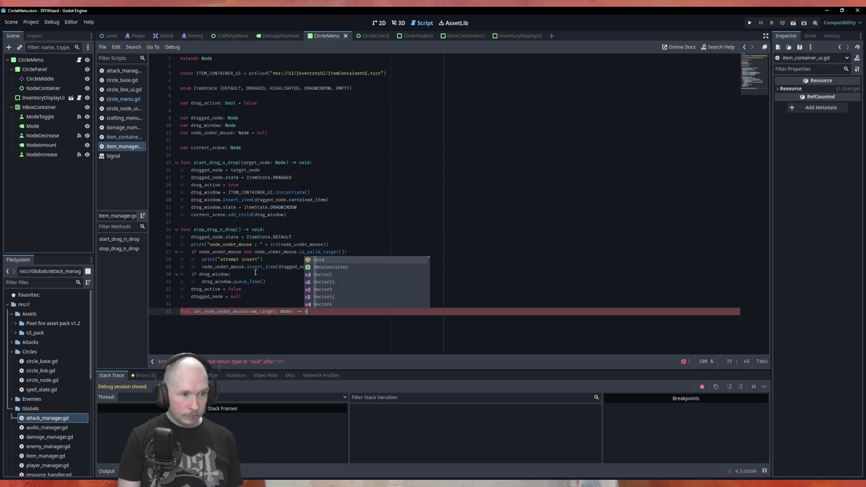
pyautogui.write('oid')
pyautogui.write(':')
pyautogui.press('Return')
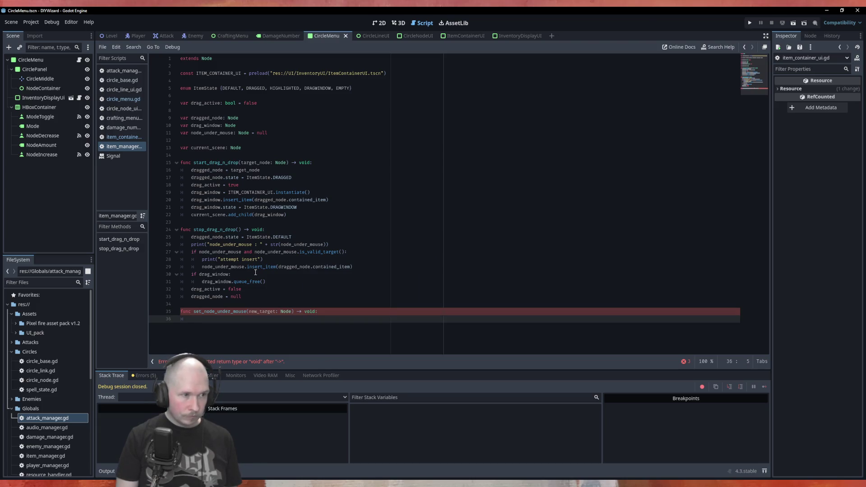
pyautogui.write('node')
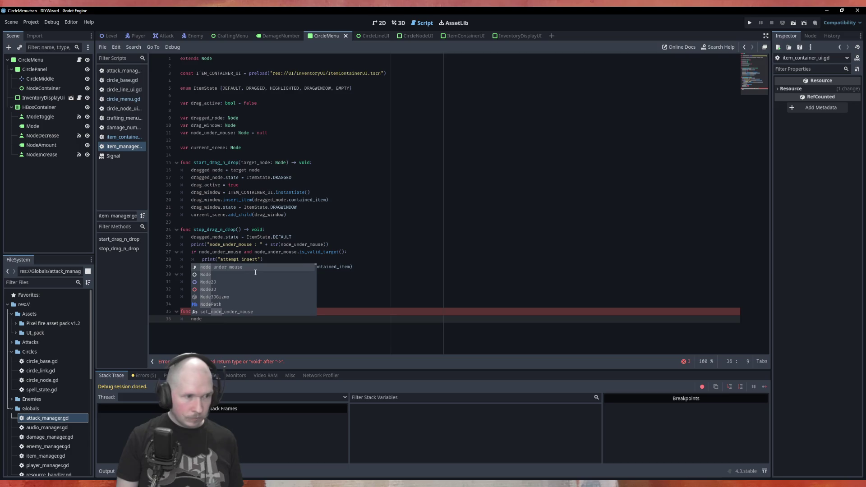
pyautogui.write('_under_mouse = new_target')
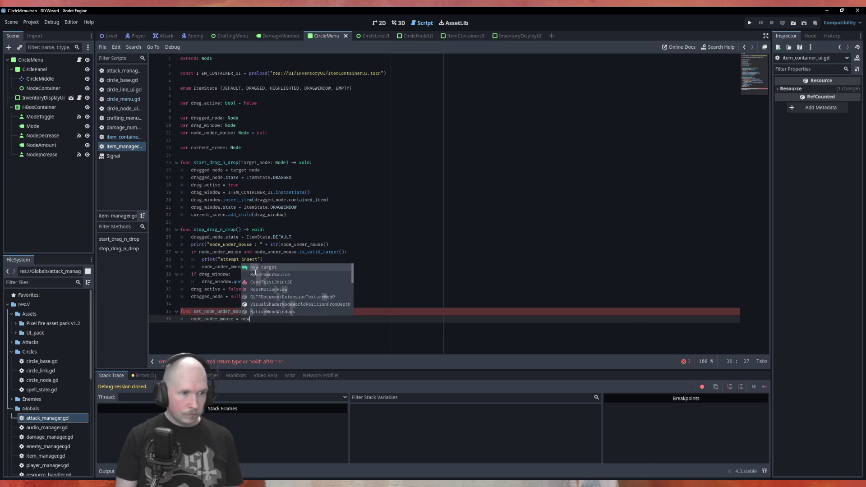
pyautogui.hotkey('ctrl', 's')
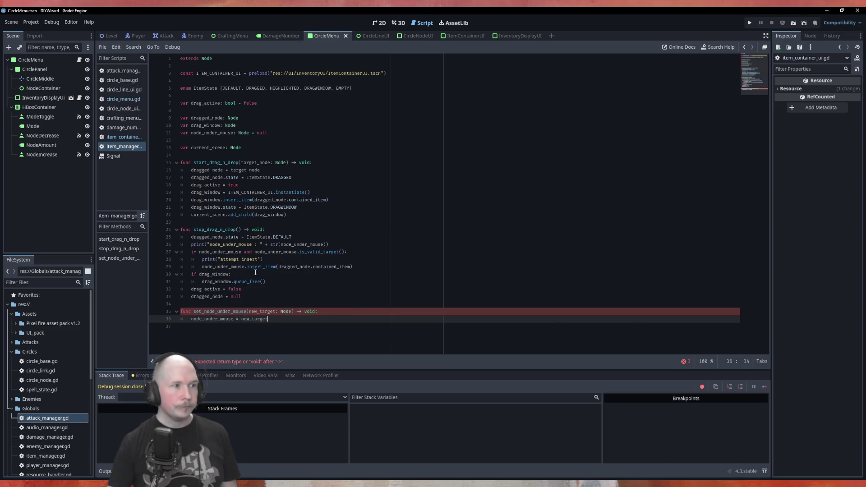